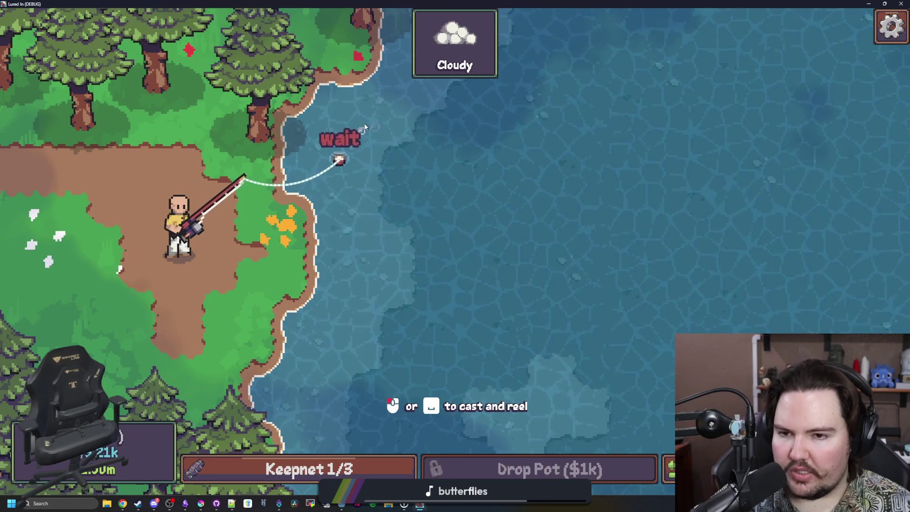
Hook and reel in a Channel Catfish, close the Keepnet Full summary, then release a catfish.
click(427, 185)
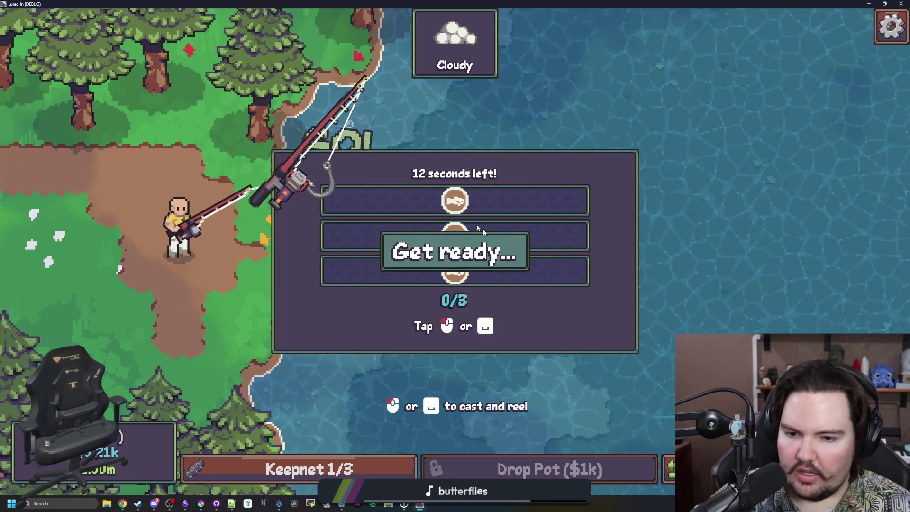
click(521, 225)
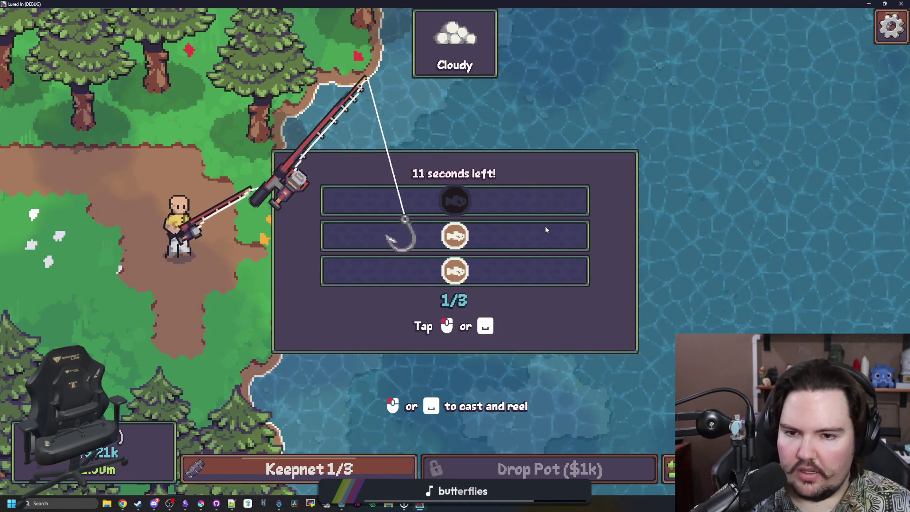
click(546, 230)
click(545, 229)
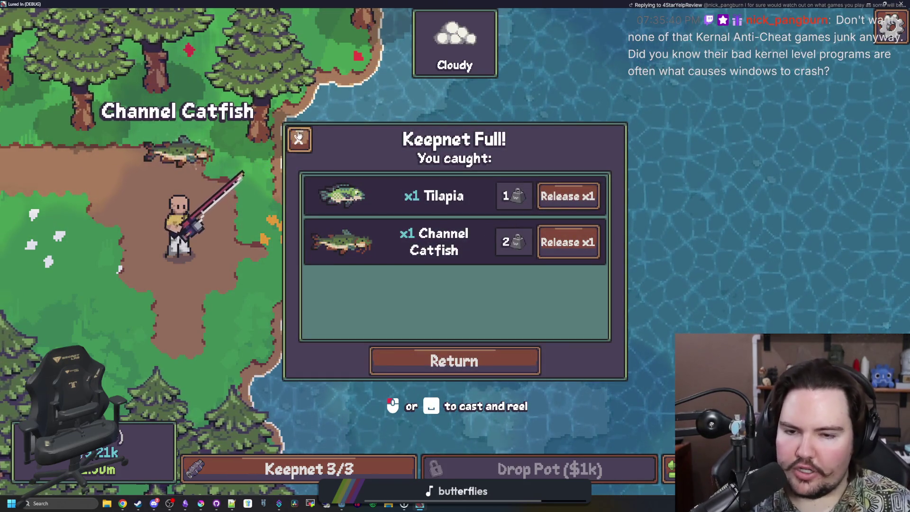
click(298, 138)
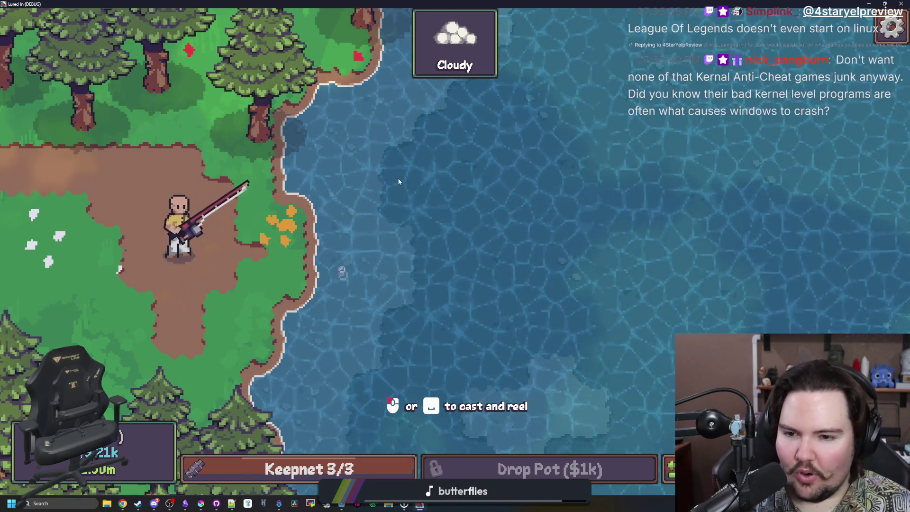
click(448, 231)
Dismiss the keepnet summary, then cast, hook and reel in another fish to refill the keepnet to 3/3.
click(567, 241)
key(Escape)
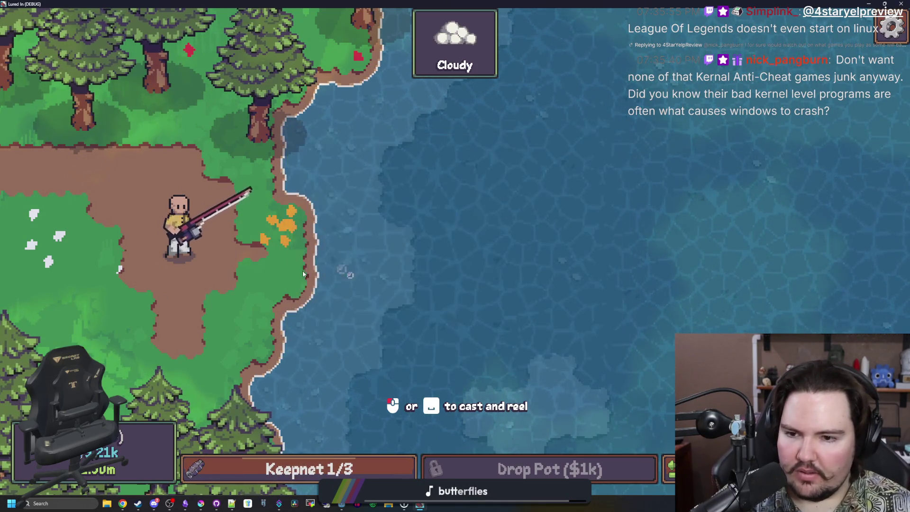
click(303, 274)
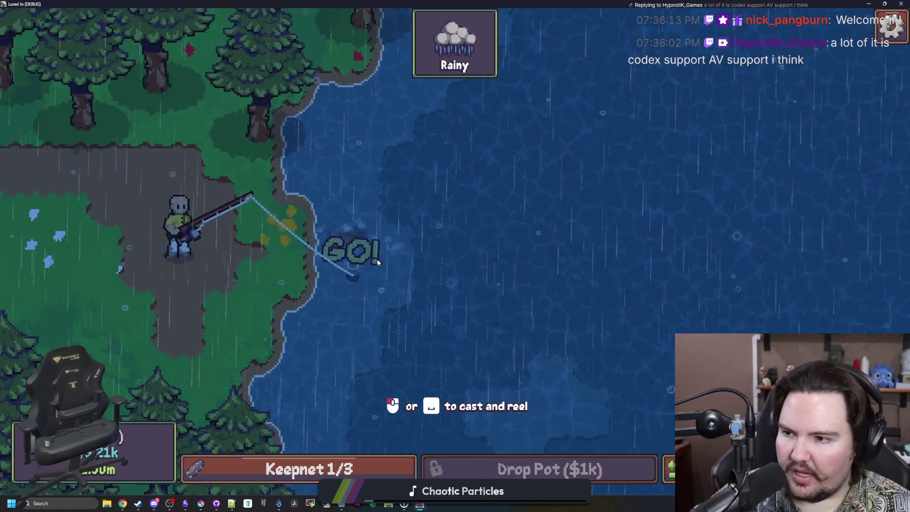
click(377, 259)
drag(441, 250, 442, 250)
click(441, 249)
click(440, 249)
click(441, 249)
click(442, 249)
click(442, 249)
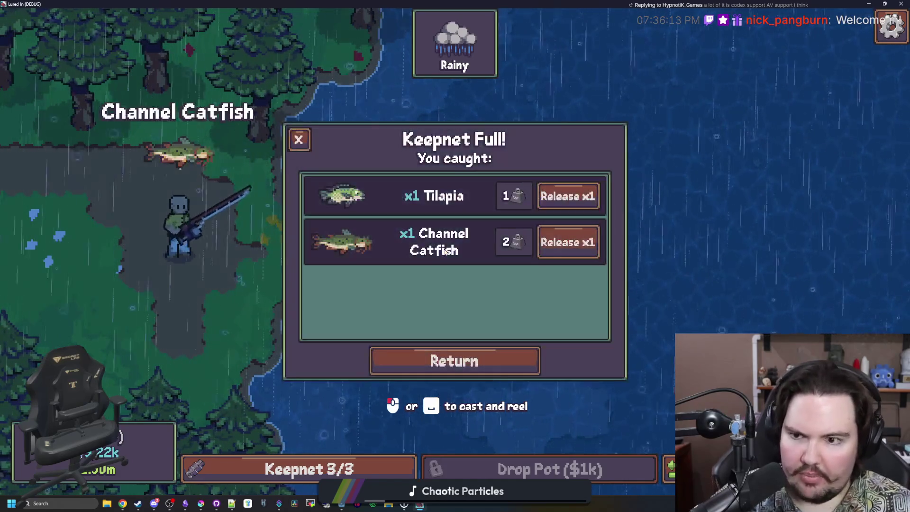
click(299, 140)
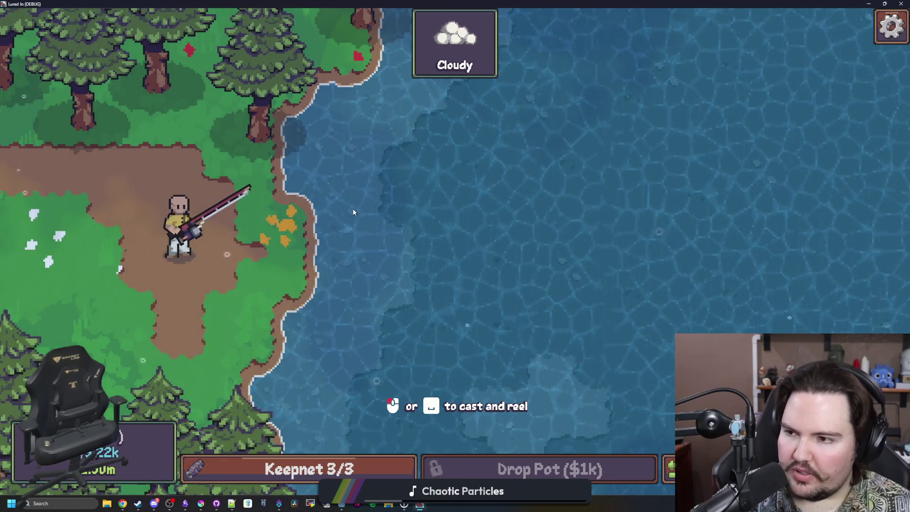
Try another cast, reel the line back in, and review the full keepnet contents.
click(353, 212)
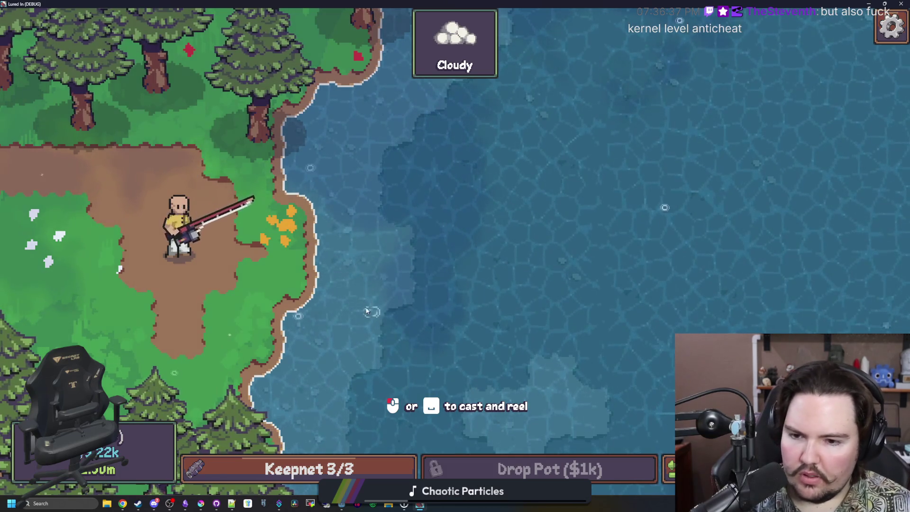
click(378, 313)
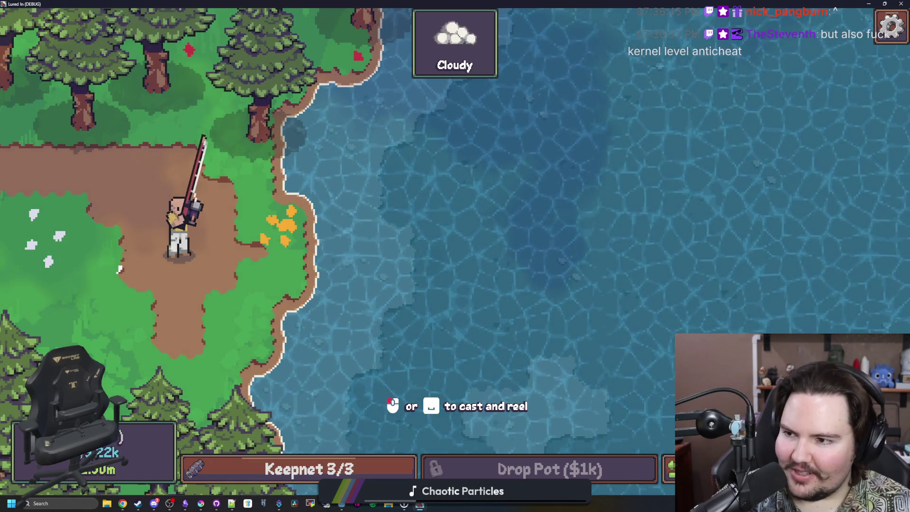
click(459, 340)
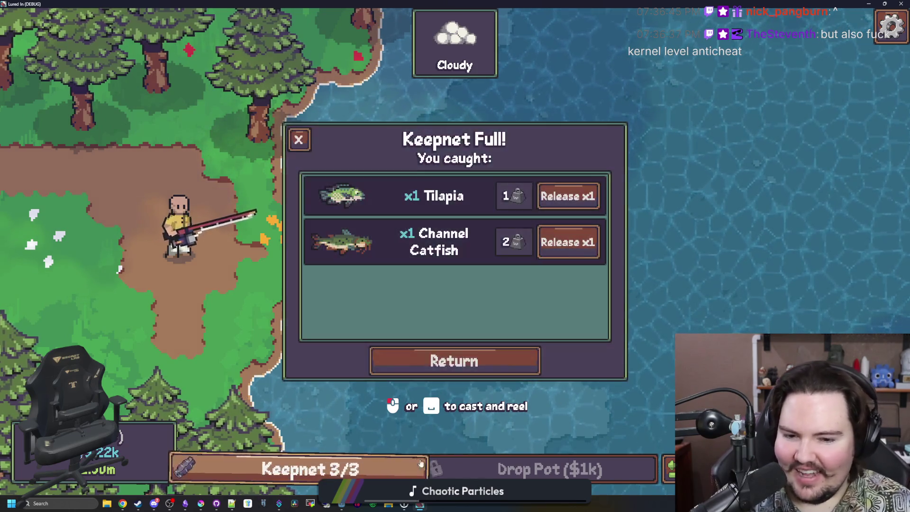
click(299, 140)
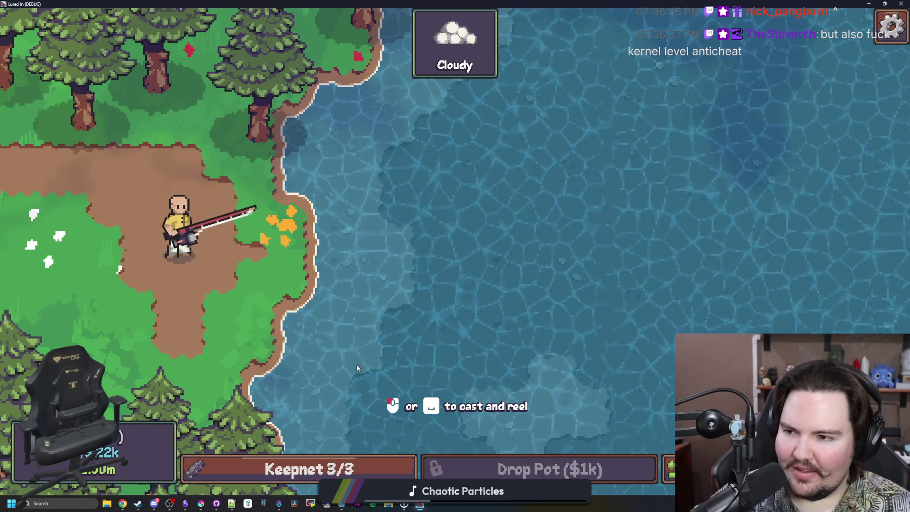
key(space)
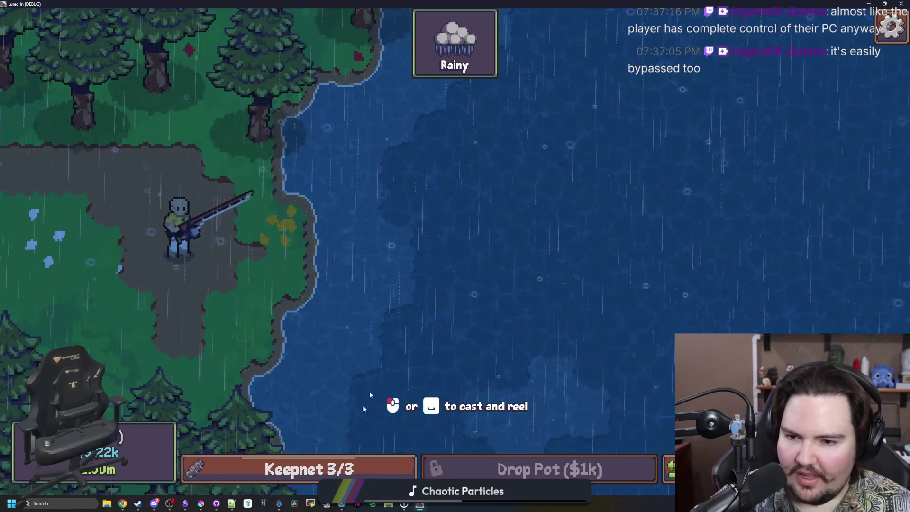
Release one Tilapia from the keepnet and close the summary.
click(360, 468)
click(568, 196)
click(298, 140)
Charge a cast, hook the bite and catch both fish to land a Tilapia, keepnet at 4/3.
drag(455, 213, 547, 113)
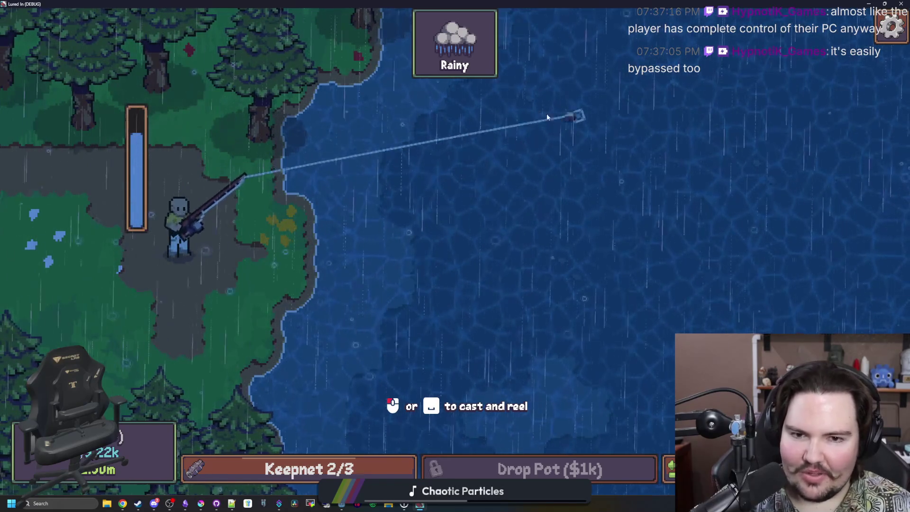
click(562, 128)
drag(731, 197, 731, 198)
click(731, 197)
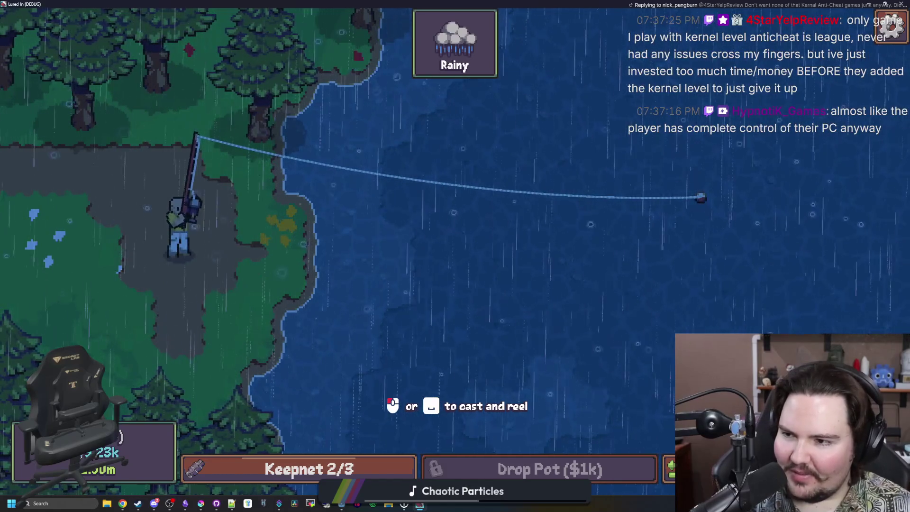
click(570, 195)
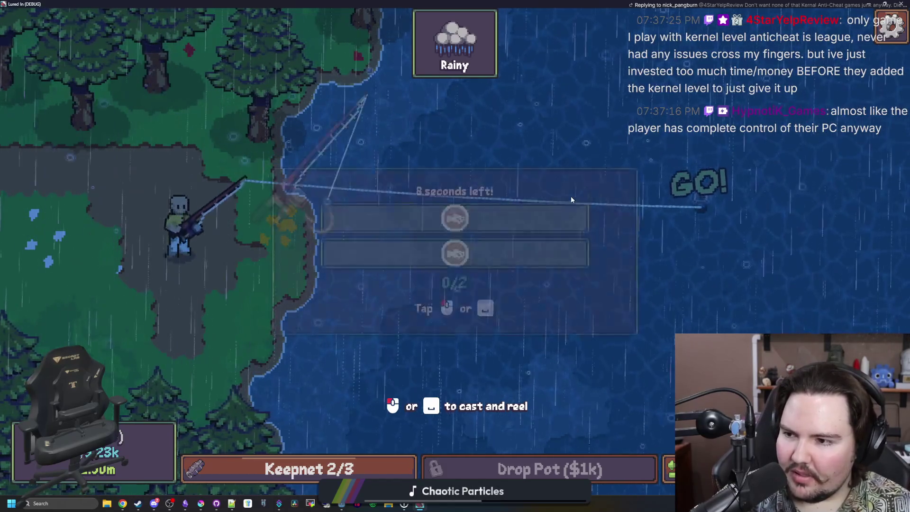
click(524, 217)
click(525, 220)
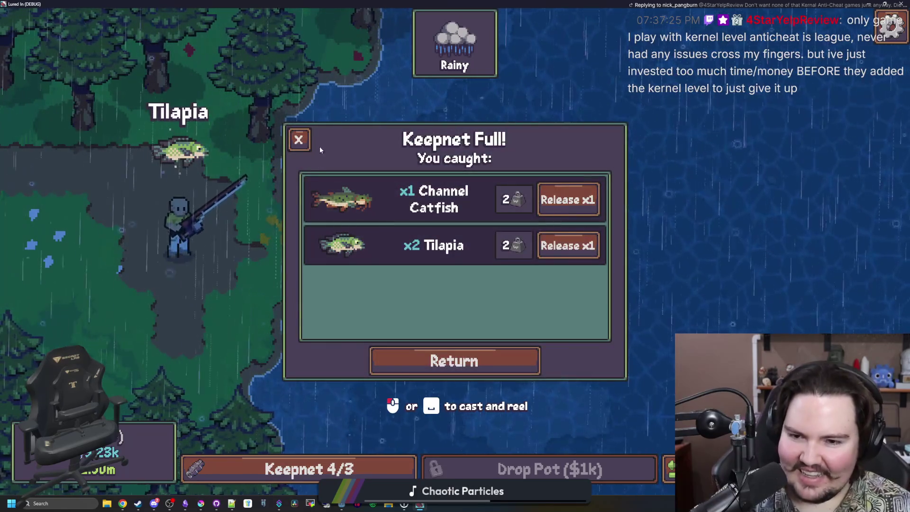
click(453, 360)
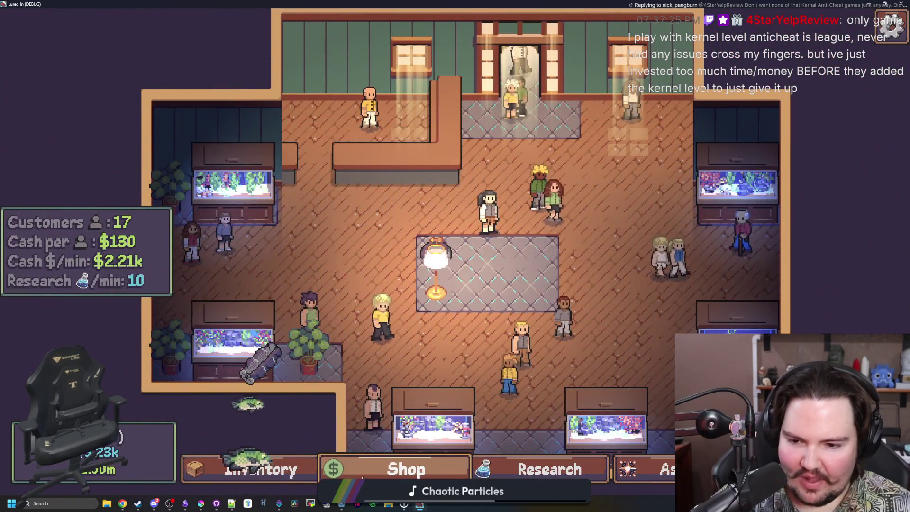
Open the Shop and browse the Aquarium, Decorations and Marketing tabs, ending on Equipment.
click(403, 469)
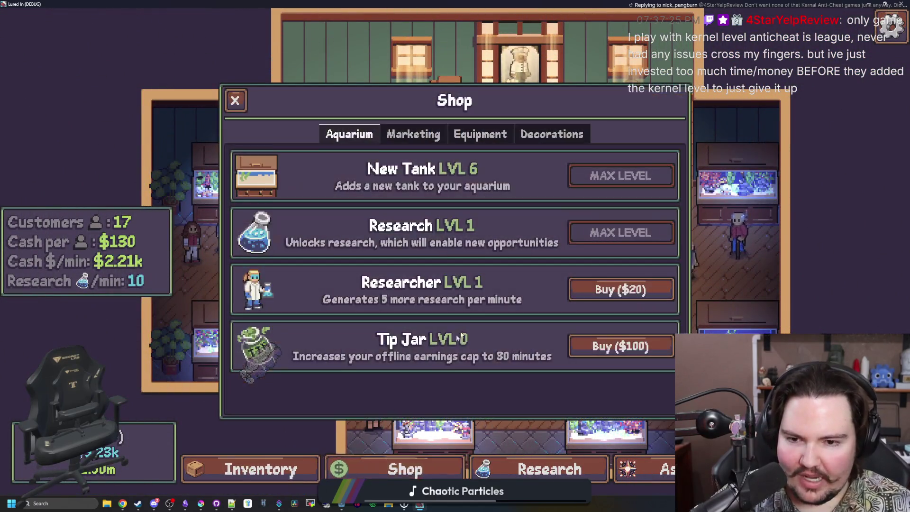
click(498, 133)
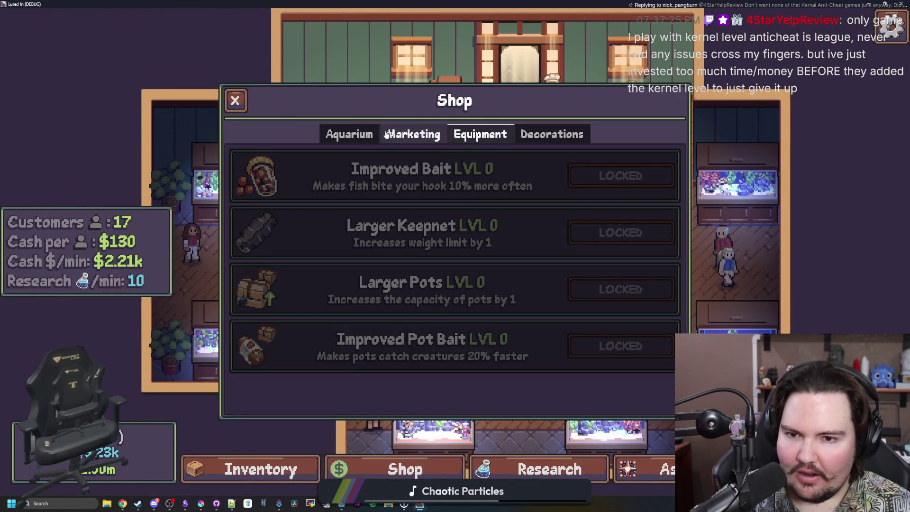
click(351, 134)
click(458, 138)
click(551, 134)
click(480, 134)
click(413, 134)
click(480, 134)
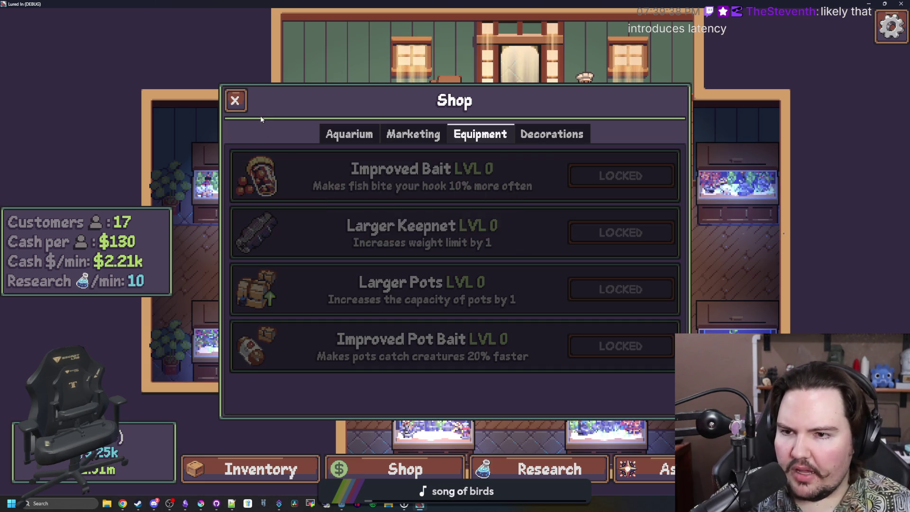
click(241, 109)
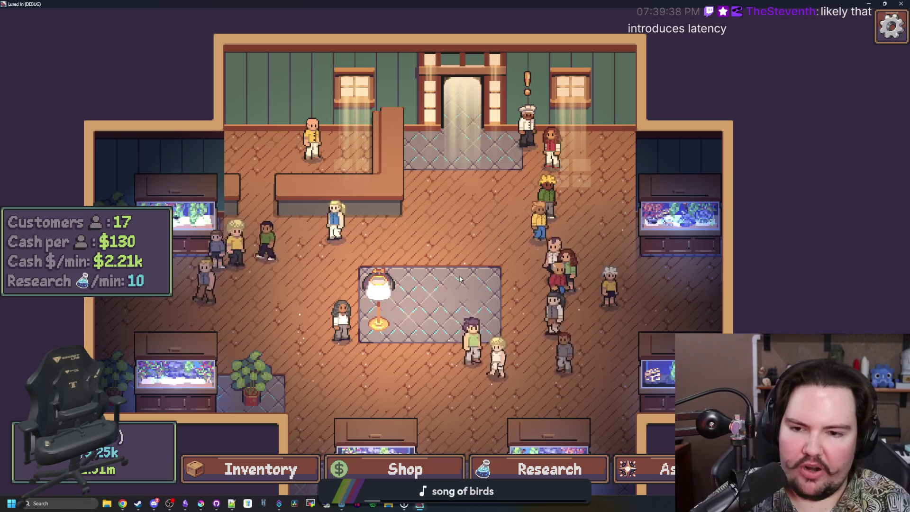
key(w)
key(s)
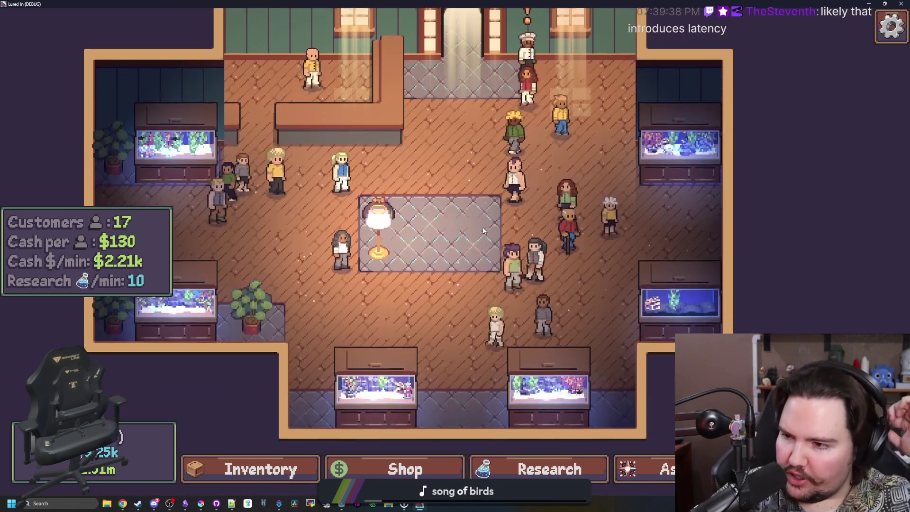
key(w)
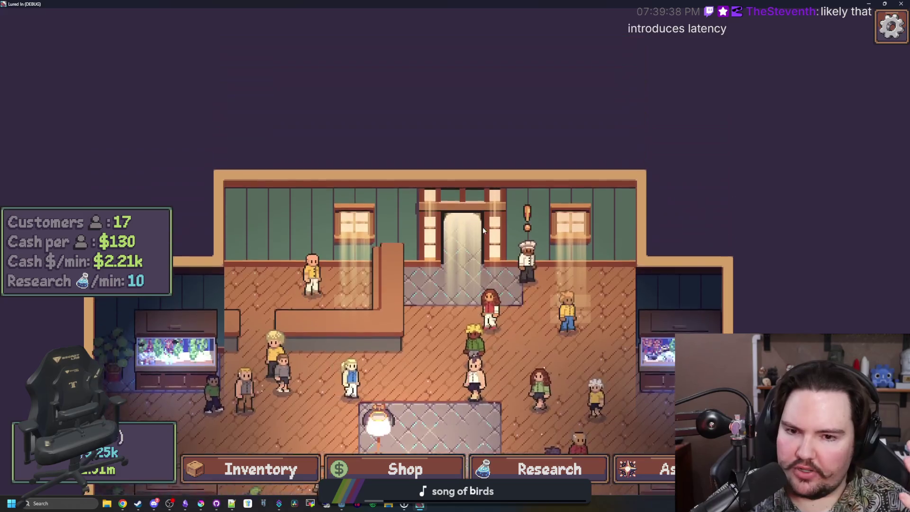
key(s)
key(d)
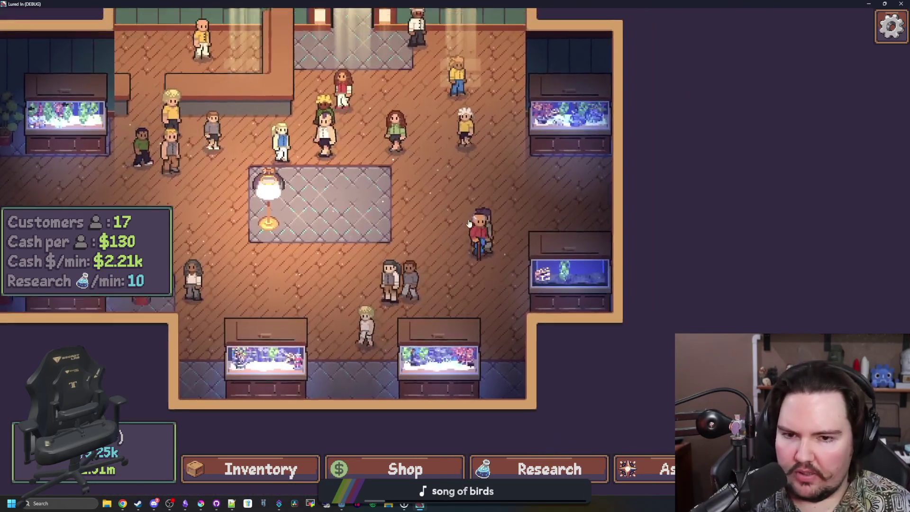
scroll(476, 246, down, 3)
scroll(493, 285, up, 4)
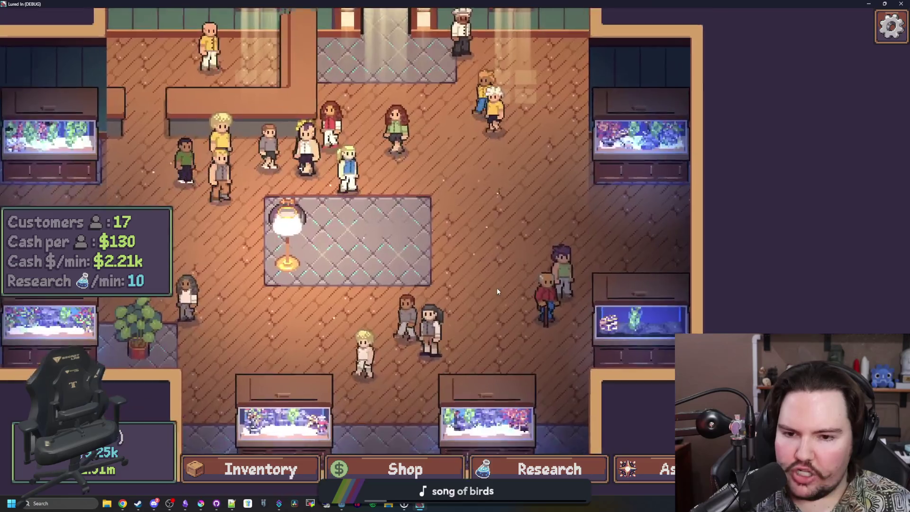
key(d)
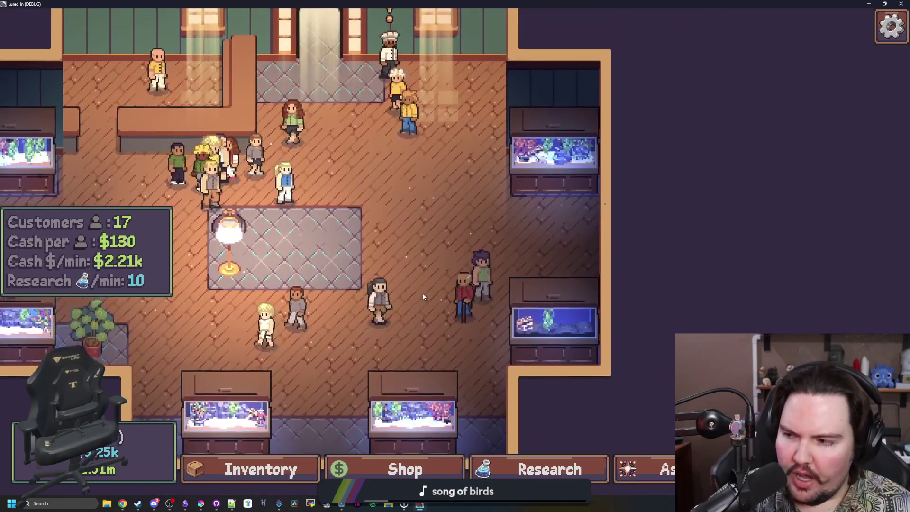
key(w)
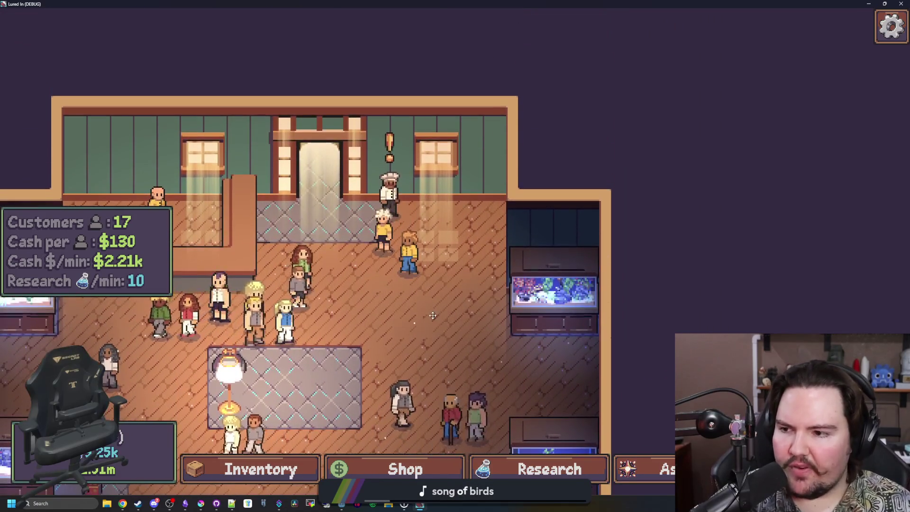
key(s)
key(a)
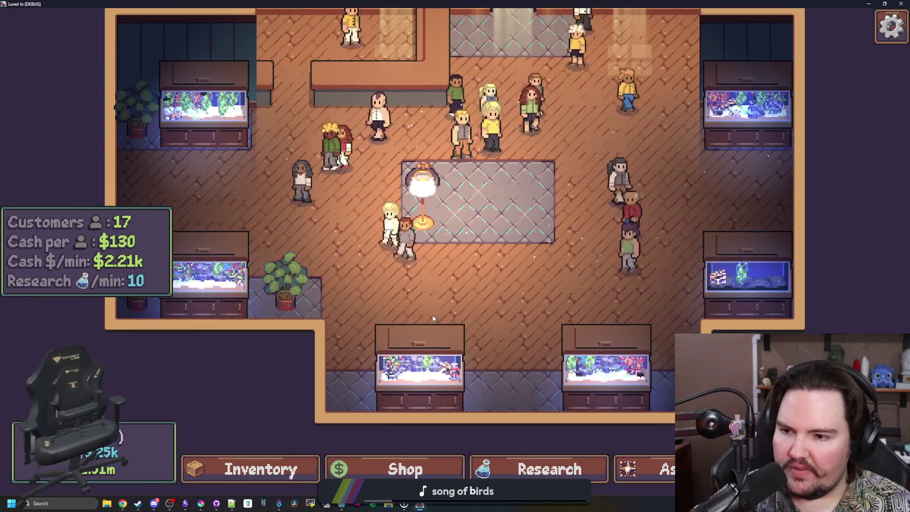
key(d)
key(s)
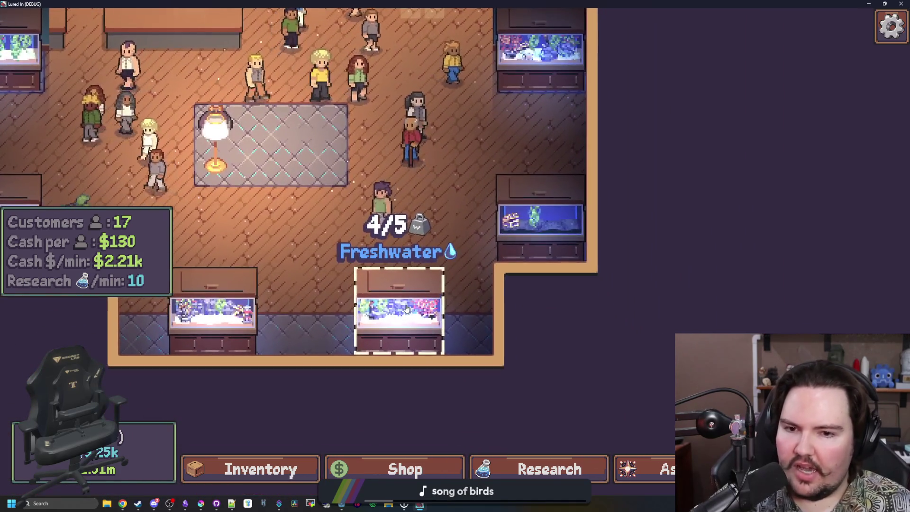
key(w)
key(s)
key(a)
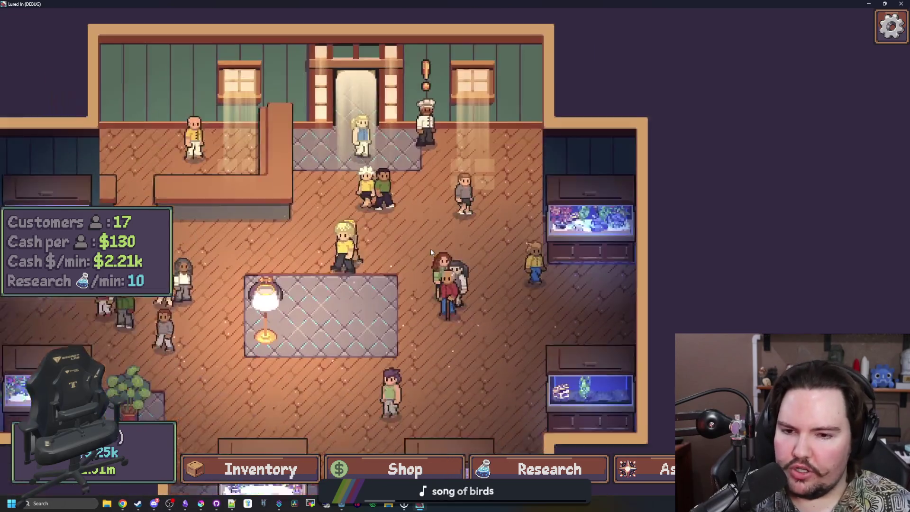
key(s)
key(a)
key(d)
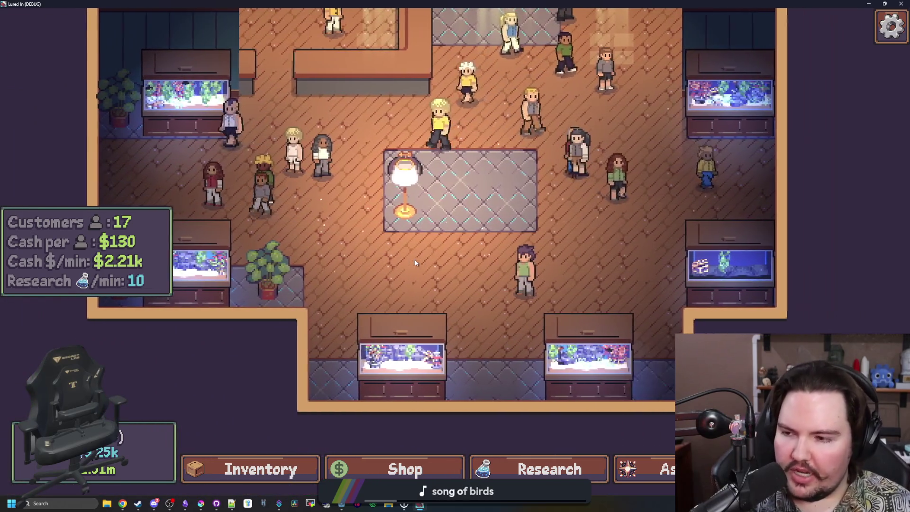
key(d)
key(w)
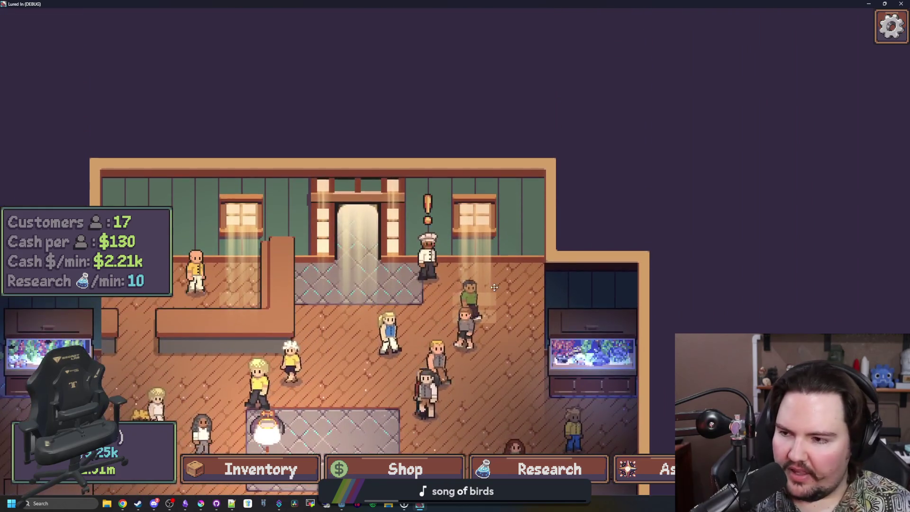
key(s)
key(a)
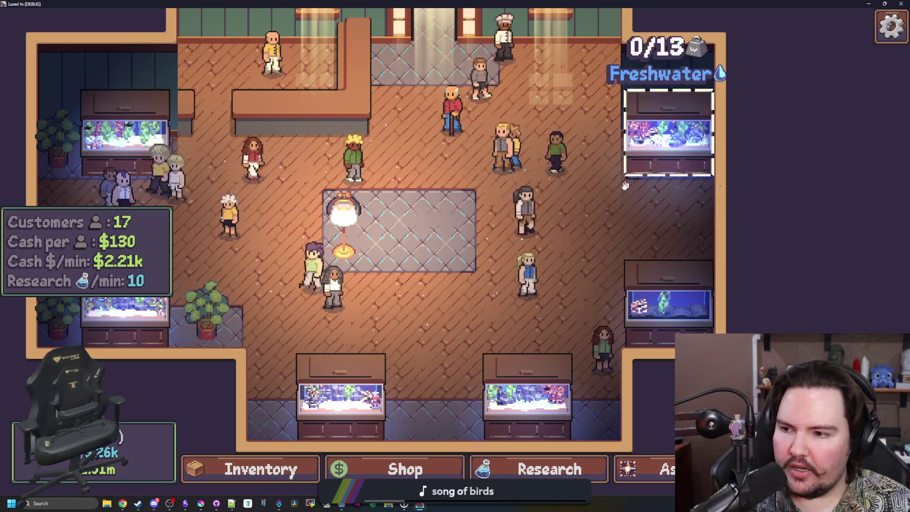
key(w)
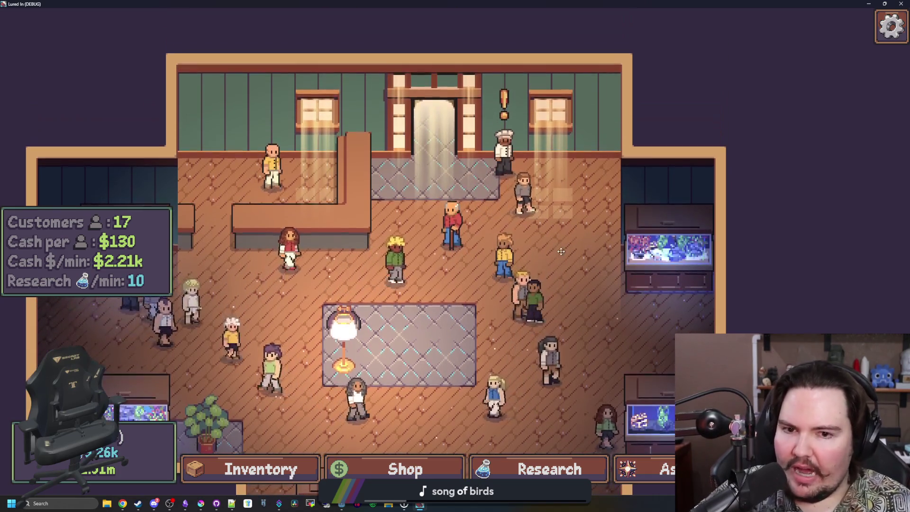
key(d)
key(a)
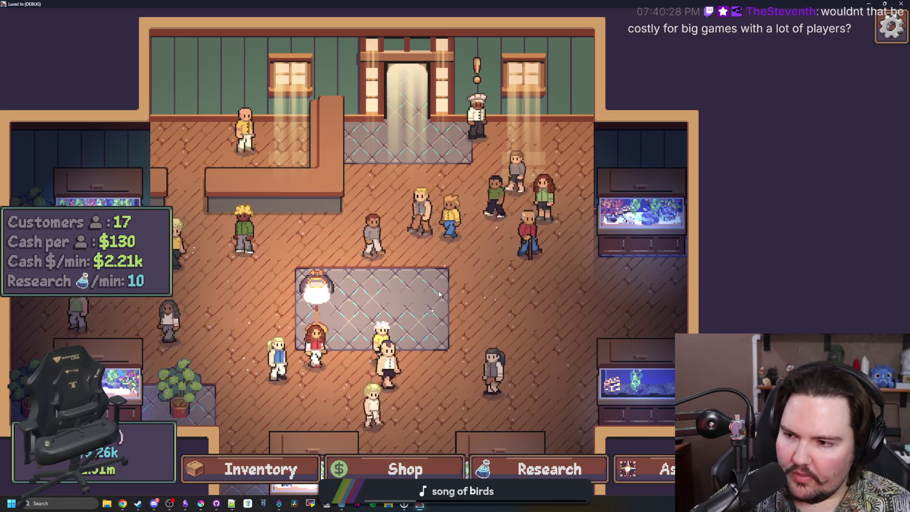
key(a)
key(s)
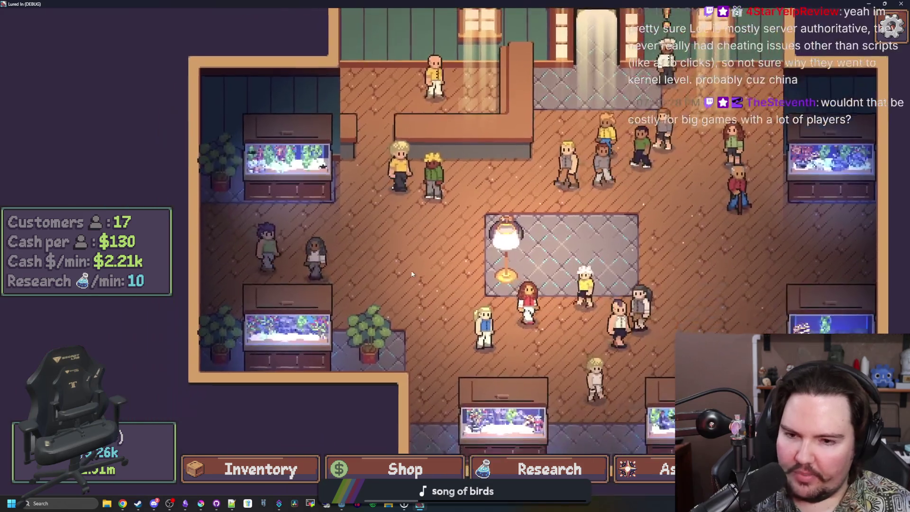
key(a)
key(w)
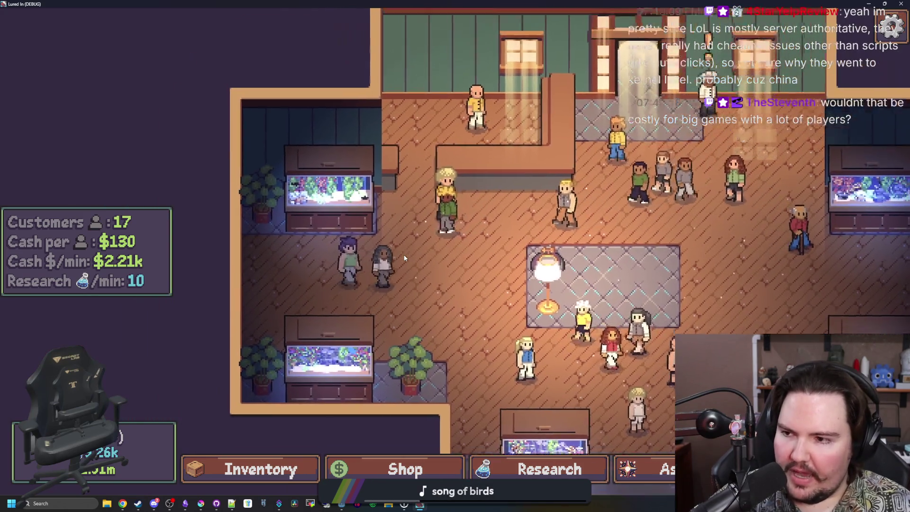
key(d)
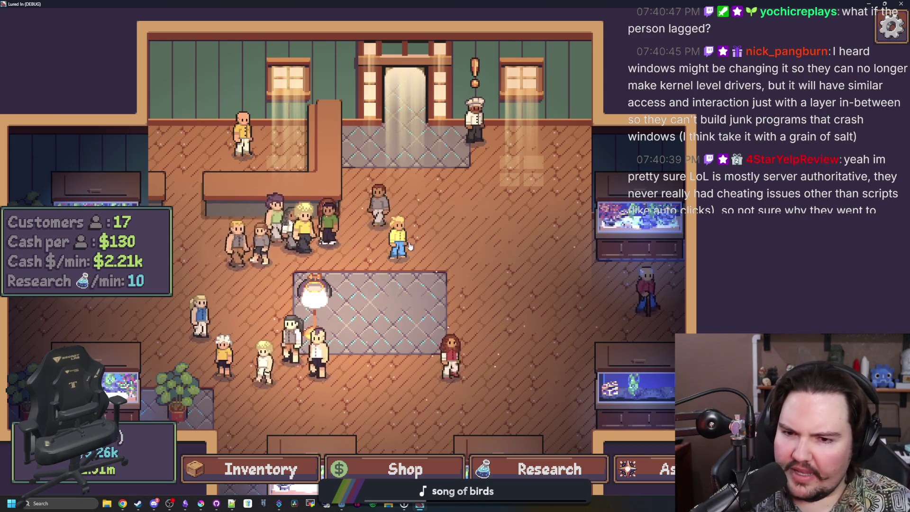
key(a)
key(s)
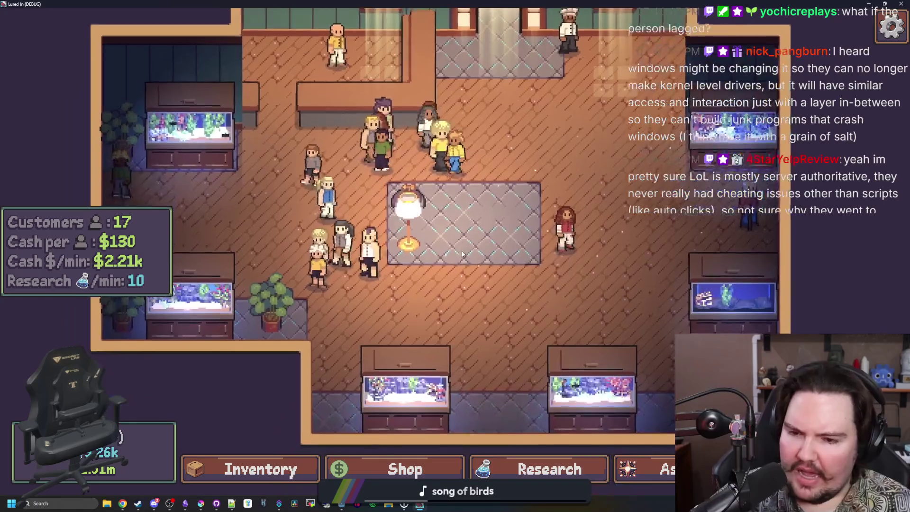
scroll(463, 254, down, 3)
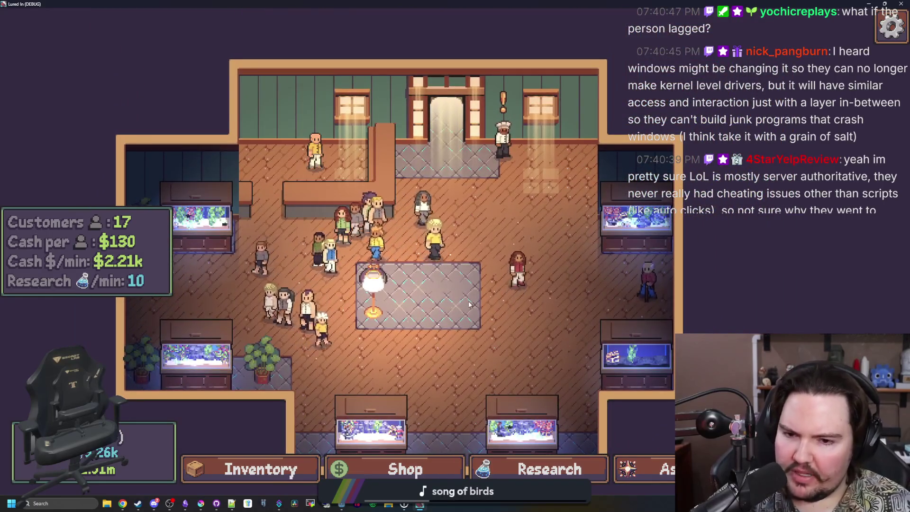
key(w)
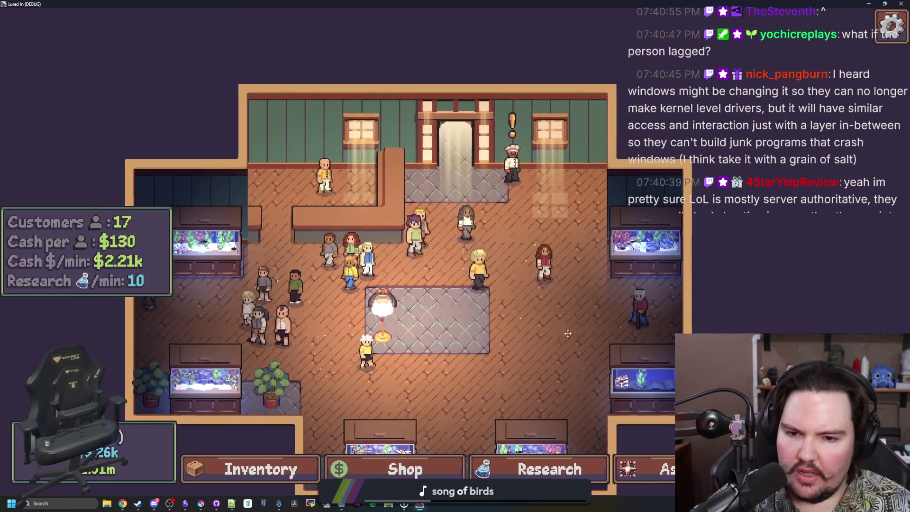
key(d)
key(a)
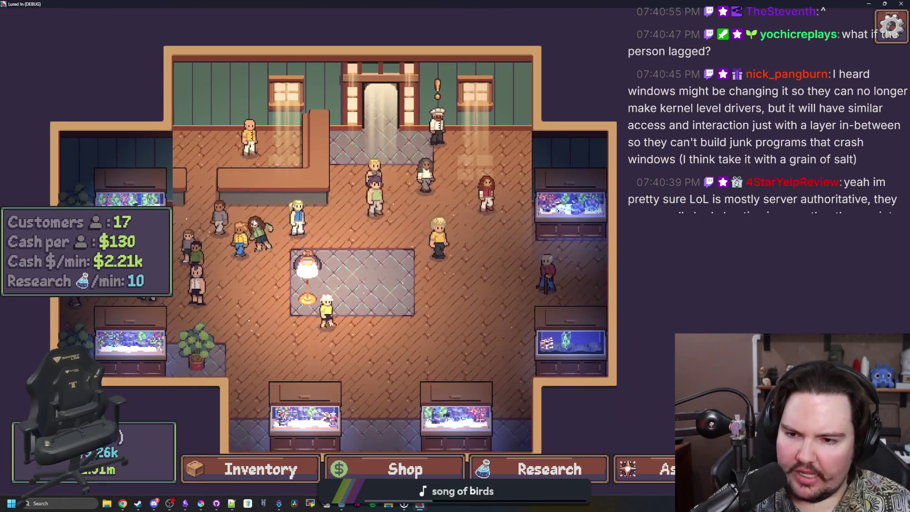
key(a)
key(s)
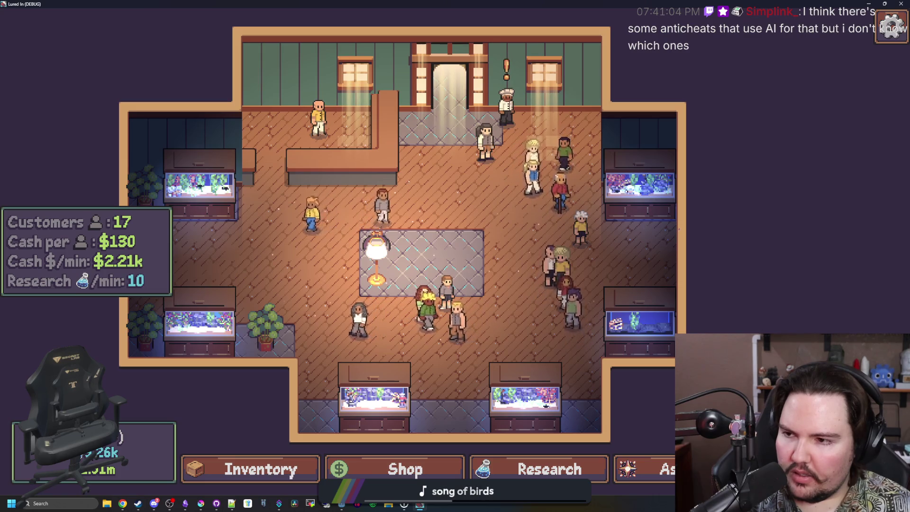
scroll(379, 260, up, 1)
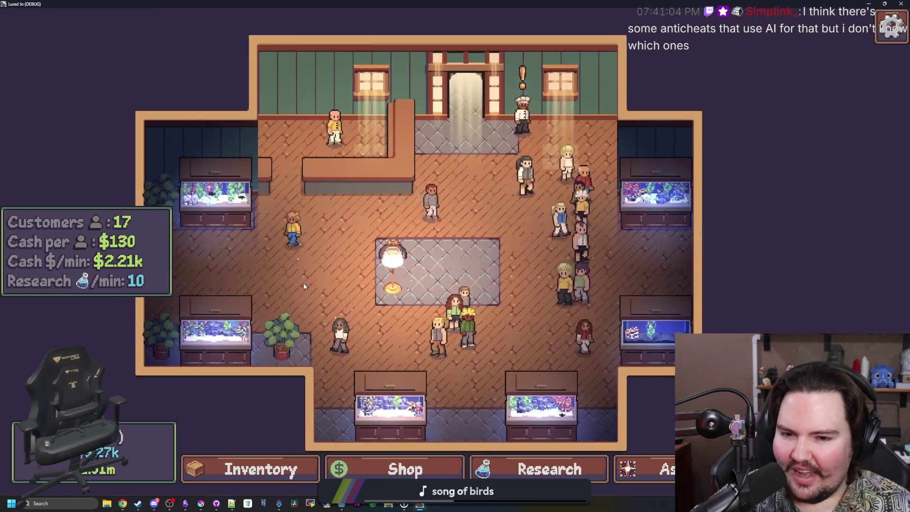
scroll(504, 284, up, 1)
scroll(403, 221, down, 3)
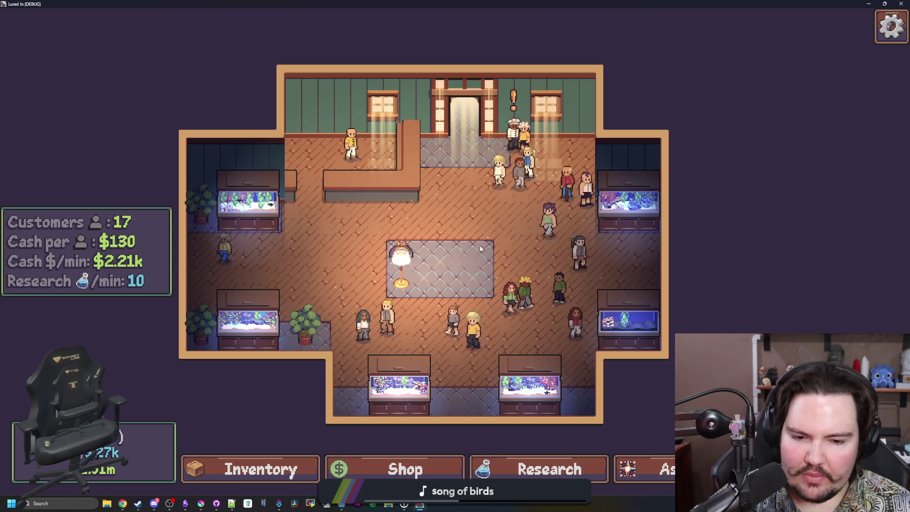
scroll(480, 249, up, 2)
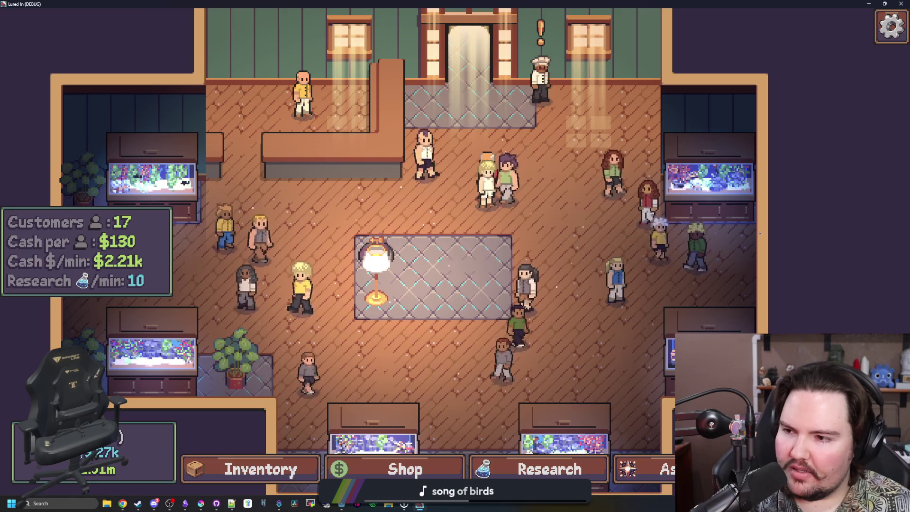
key(d)
key(s)
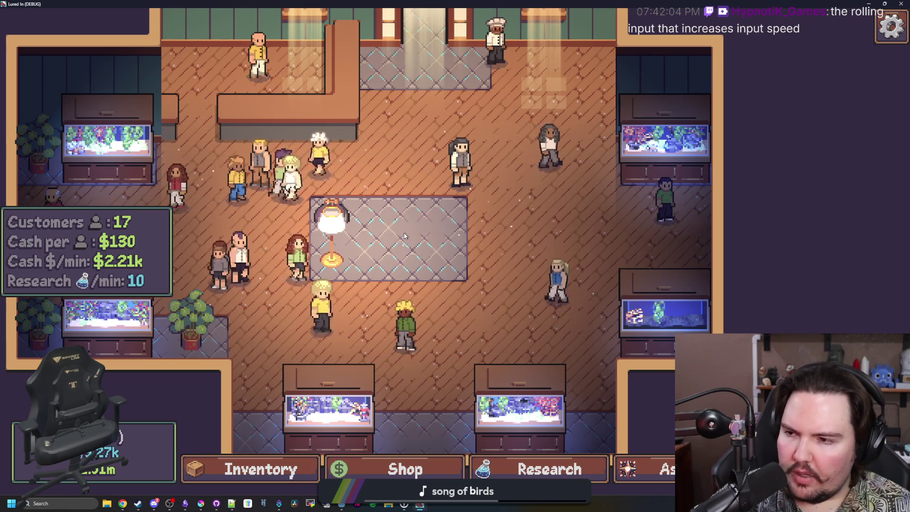
drag(405, 236, 392, 263)
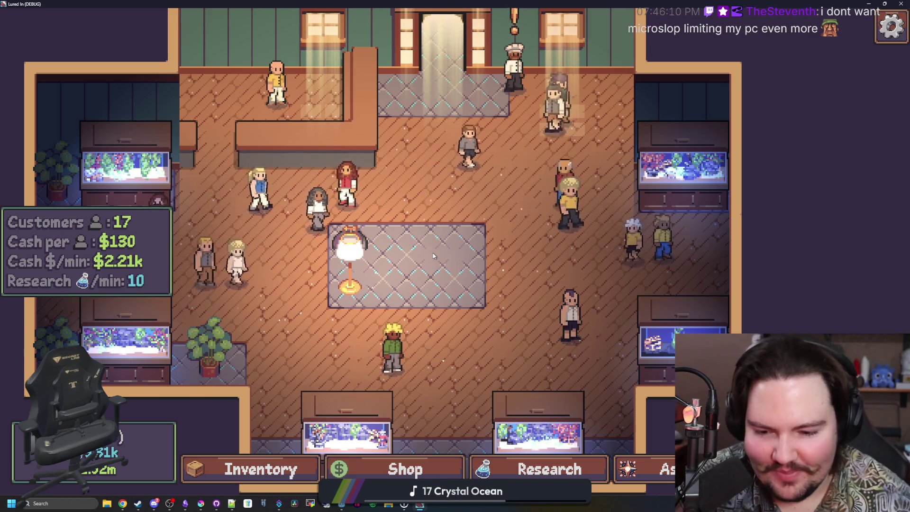
Travel in turn to the Pond (free), Lake ($100), River ($1k) and Jungle ($100k).
scroll(499, 284, down, 2)
scroll(498, 285, down, 1)
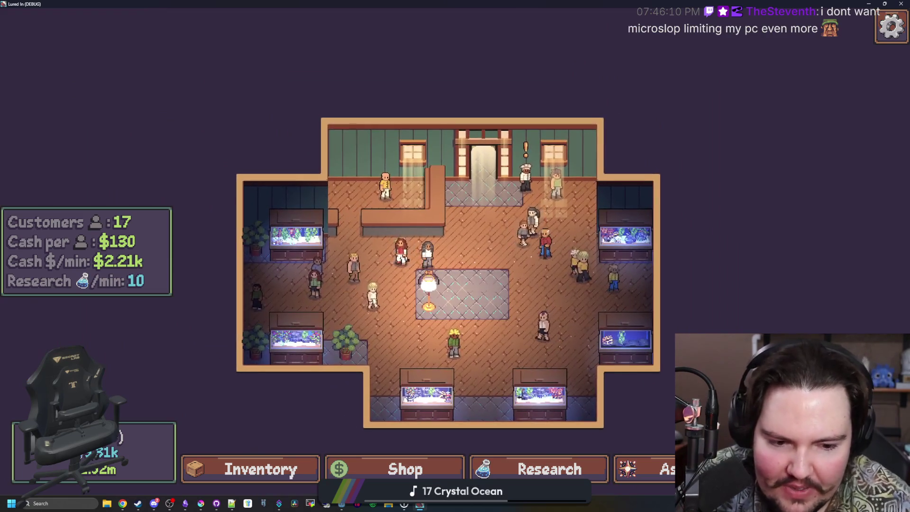
key(t)
scroll(355, 300, down, 3)
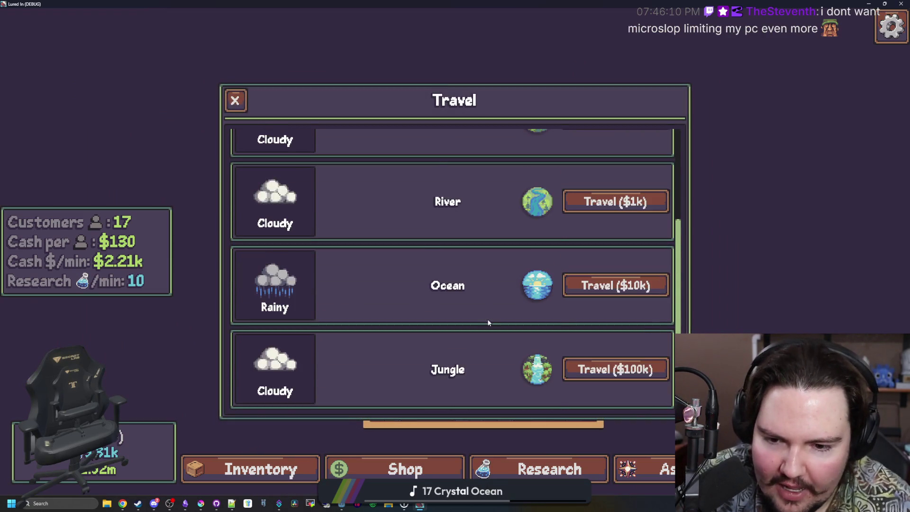
scroll(477, 303, up, 3)
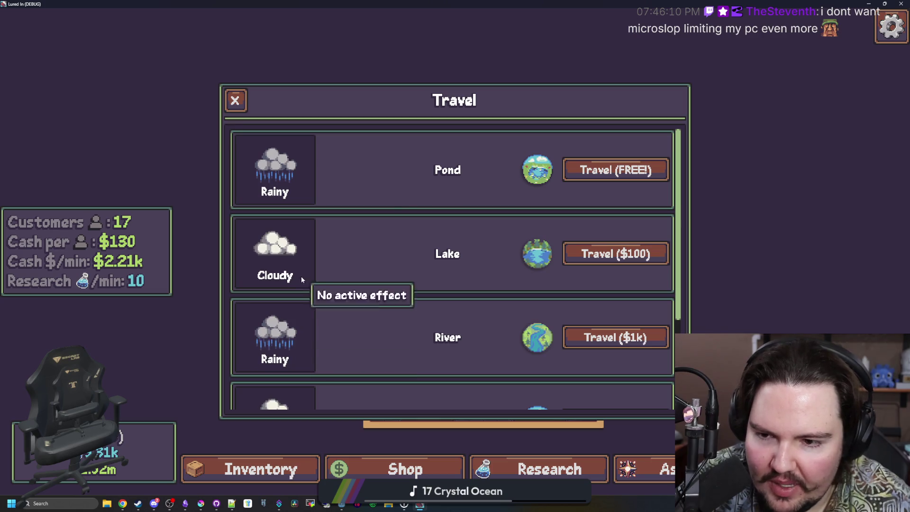
click(615, 170)
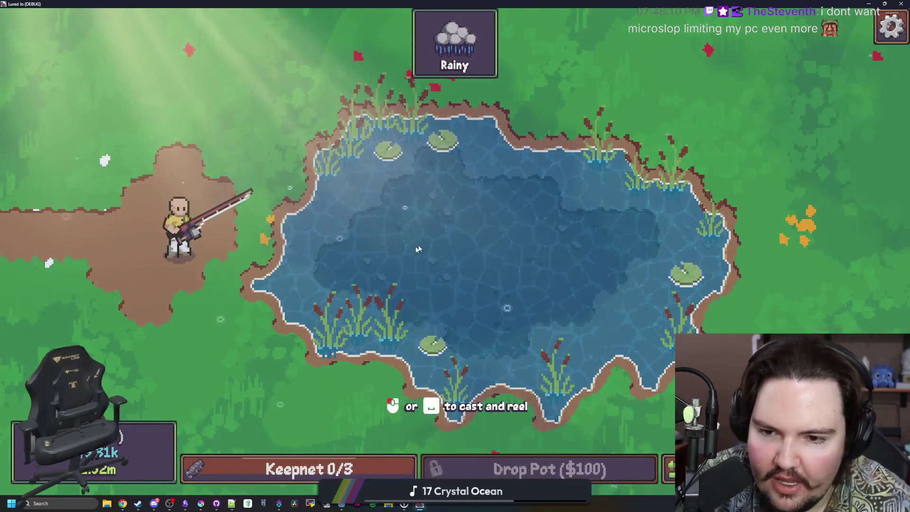
key(Escape)
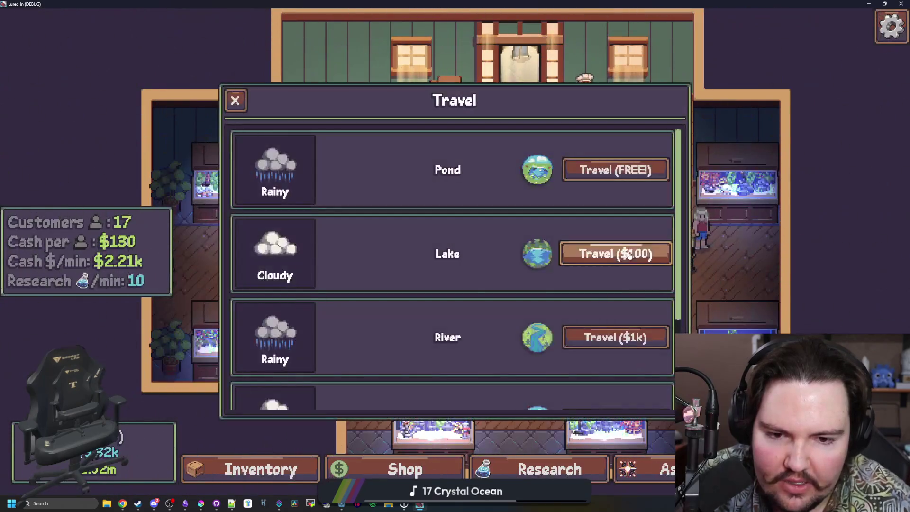
click(628, 254)
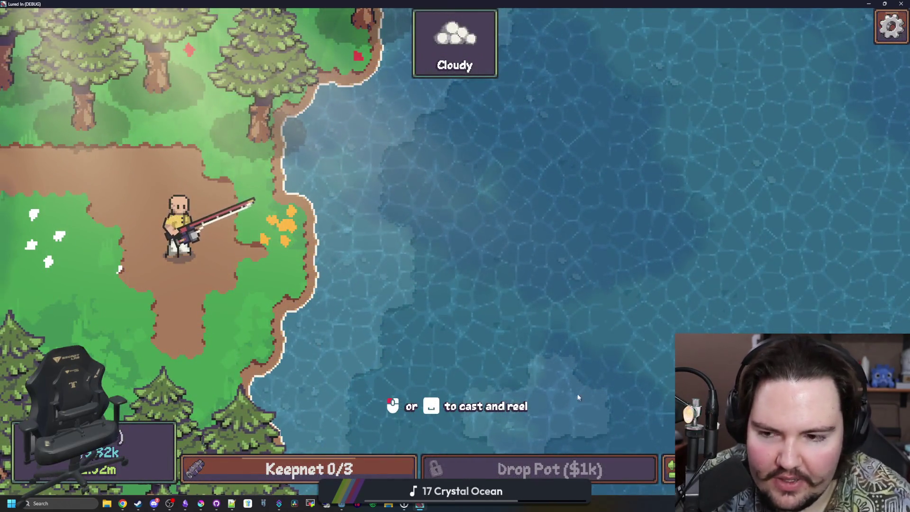
key(Escape)
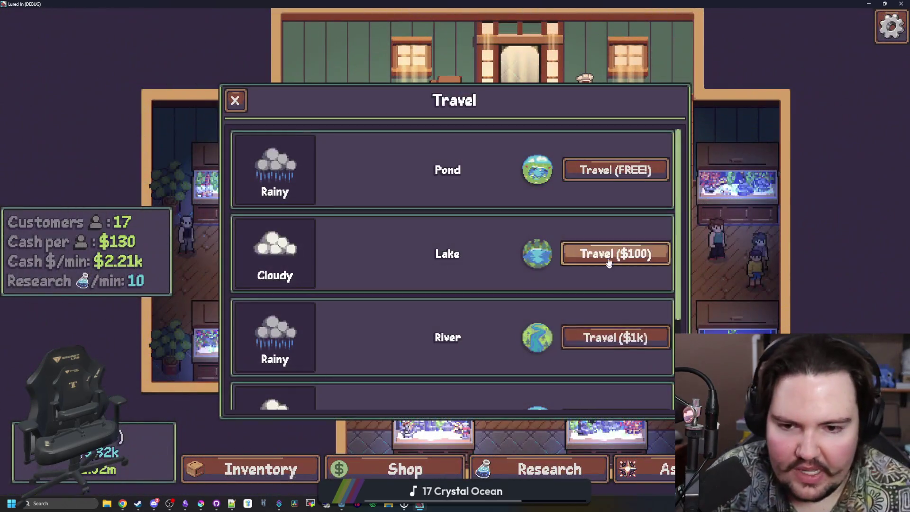
click(602, 332)
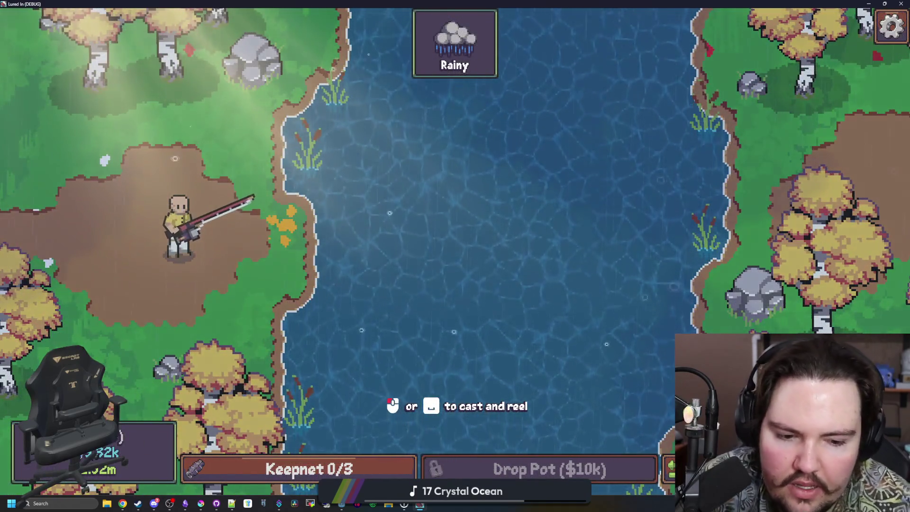
key(Escape)
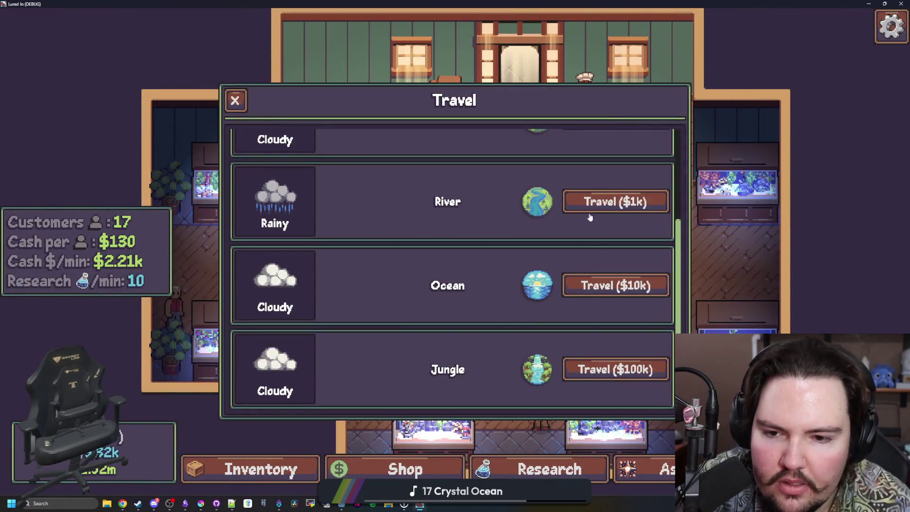
click(621, 373)
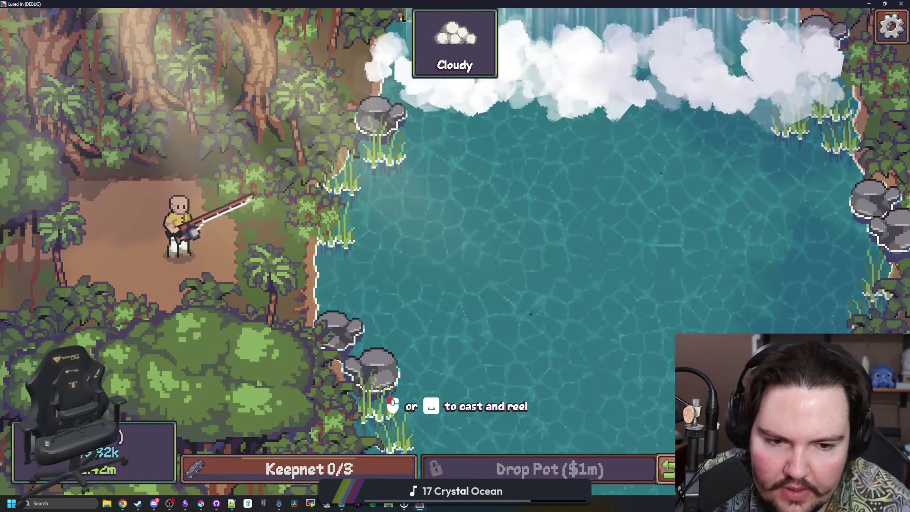
Stop the debug run, save region_lake, and open region_river.tscn from the FileSystem via 'river'.
key(alt+F4)
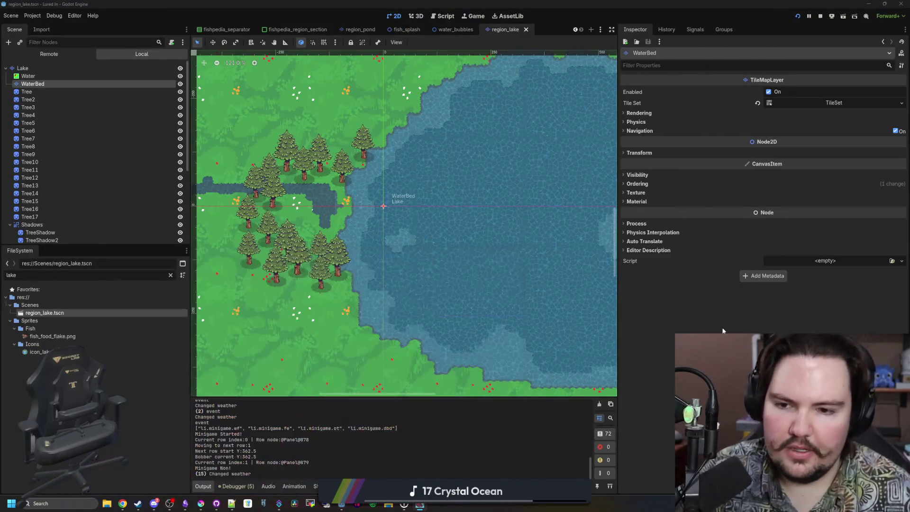
key(ctrl+s)
right_click(41, 72)
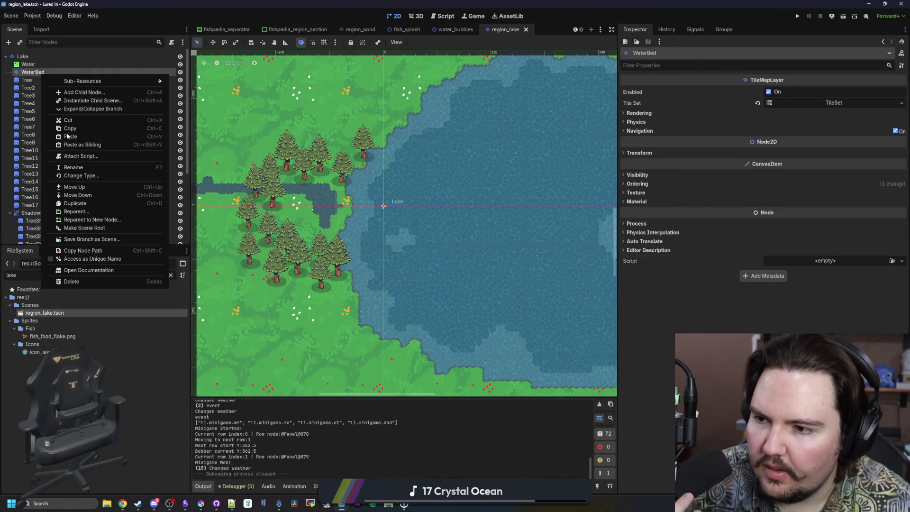
click(171, 275)
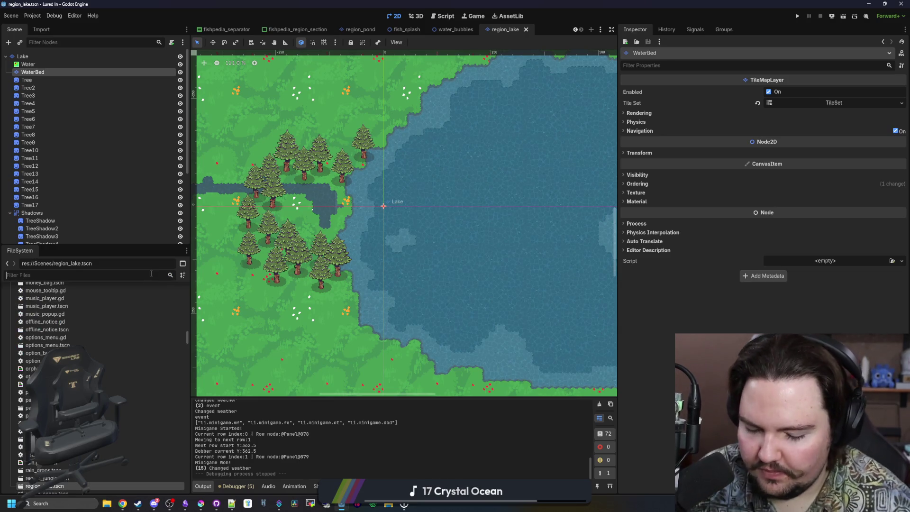
text(river)
double_click(83, 314)
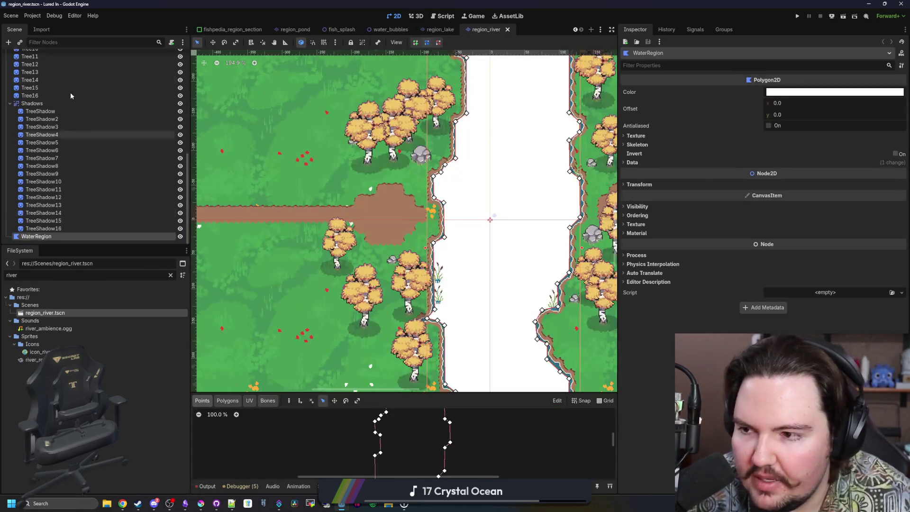
Paste the WaterBed tile layer under the River node.
right_click(38, 58)
click(59, 121)
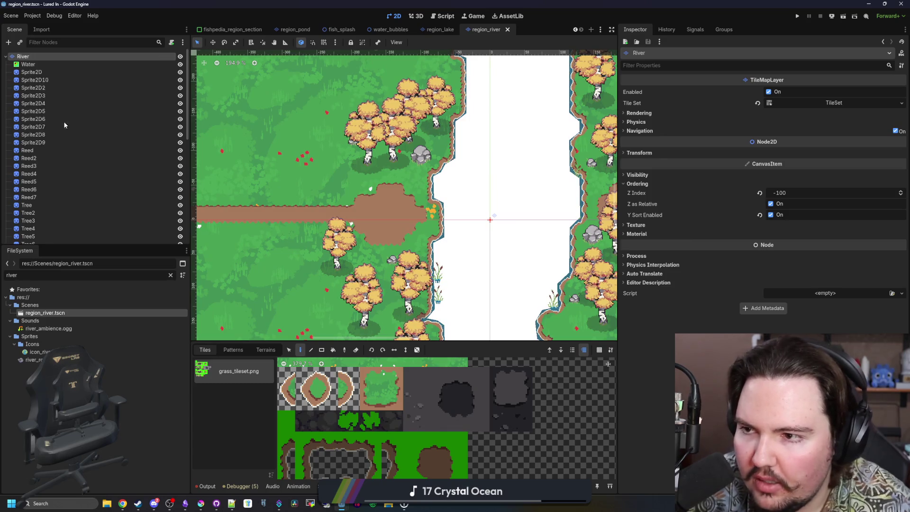
scroll(303, 188, down, 6)
scroll(134, 113, up, 10)
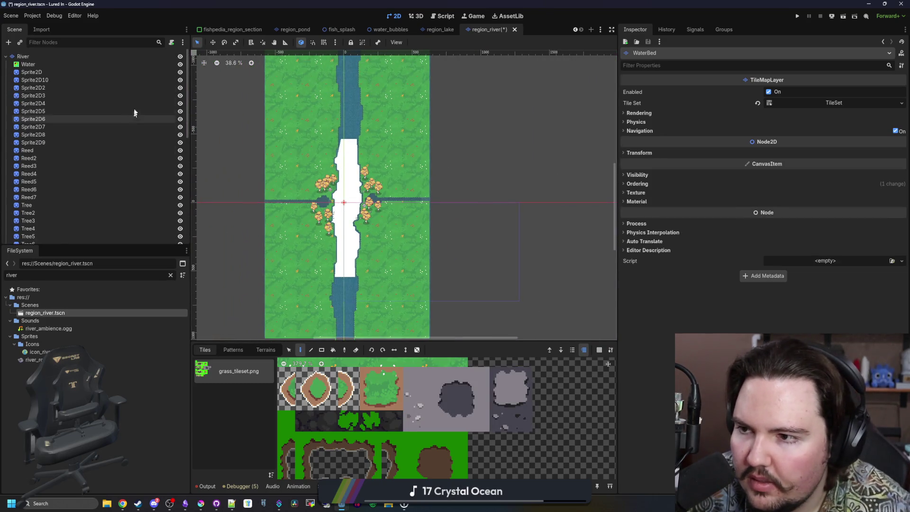
Hide the Water layer, move WaterBed above Water, and select WaterBed for painting.
click(180, 64)
scroll(164, 228, down, 10)
mouse_move(180, 240)
mouse_down()
mouse_move(160, 194)
mouse_move(81, 101)
mouse_move(28, 63)
mouse_move(50, 59)
mouse_move(43, 69)
mouse_up()
click(48, 65)
scroll(386, 192, up, 3)
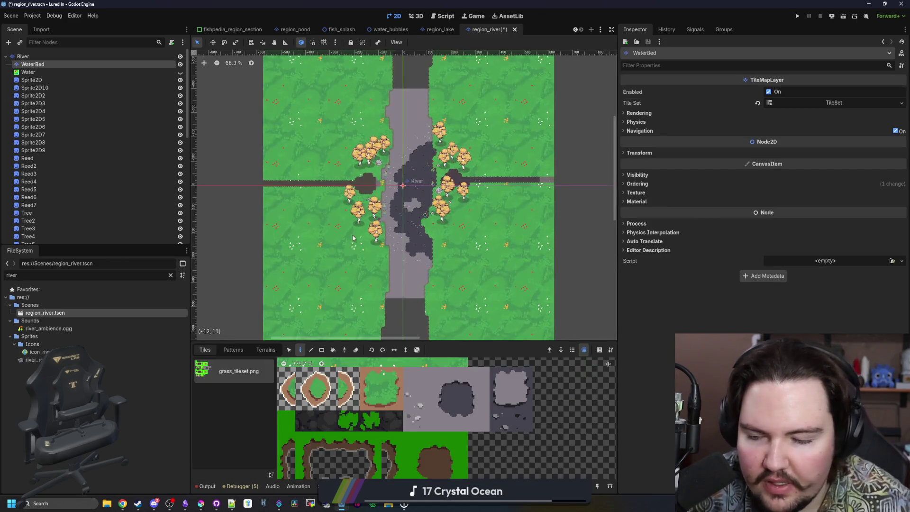
Paint a large rectangle of grey riverbed tiles over the river.
scroll(335, 251, down, 5)
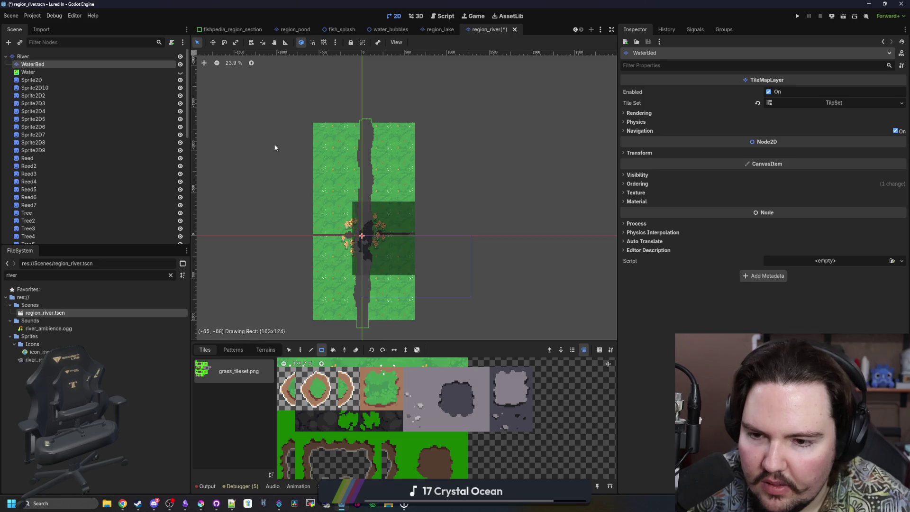
scroll(366, 245, up, 6)
scroll(350, 240, up, 2)
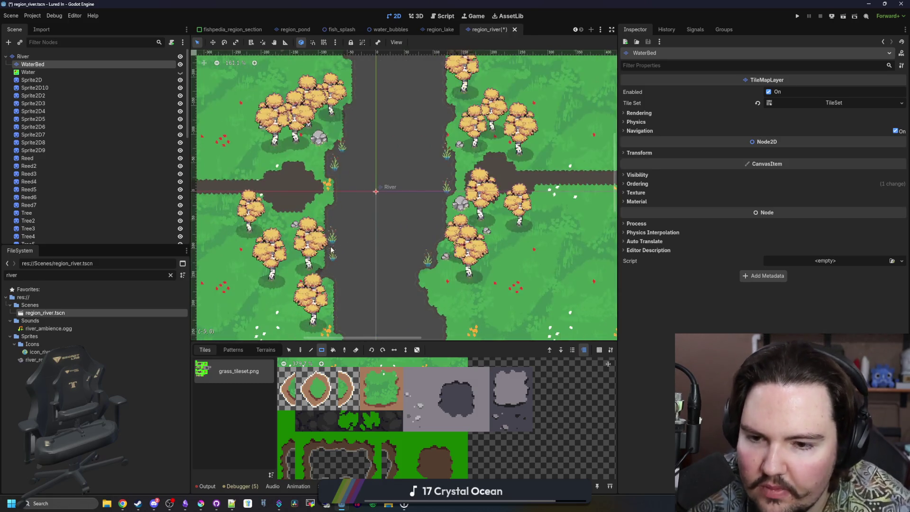
scroll(361, 278, up, 1)
mouse_move(303, 314)
mouse_down()
mouse_move(398, 160)
mouse_move(511, 67)
mouse_move(496, 63)
mouse_up()
Cover the dark strips above and below the river with grey riverbed rectangles.
scroll(351, 120, down, 1)
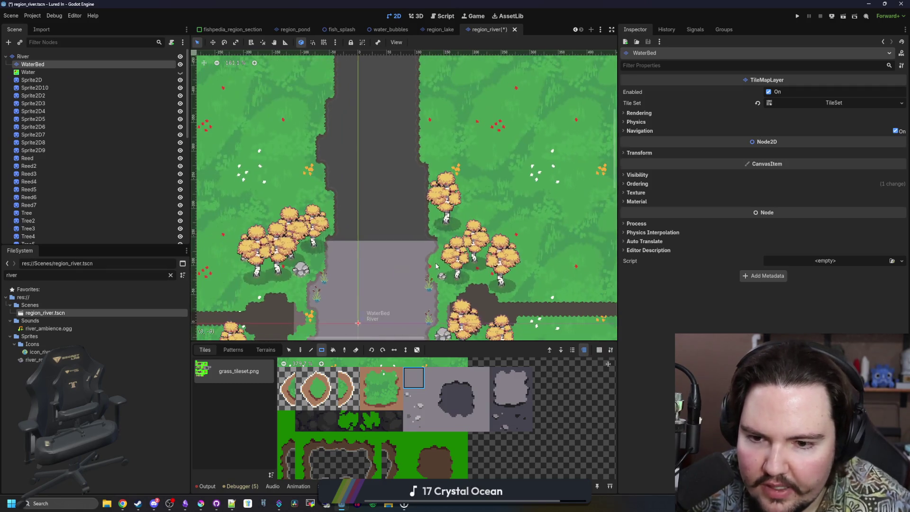
scroll(351, 119, down, 3)
scroll(351, 119, down, 1)
scroll(352, 119, up, 5)
mouse_move(335, 85)
mouse_down()
mouse_move(363, 99)
mouse_move(363, 223)
mouse_up()
scroll(369, 175, down, 5)
scroll(369, 175, down, 3)
mouse_move(340, 145)
mouse_down()
mouse_move(356, 309)
mouse_move(374, 313)
mouse_up()
scroll(335, 113, up, 5)
scroll(335, 113, up, 5)
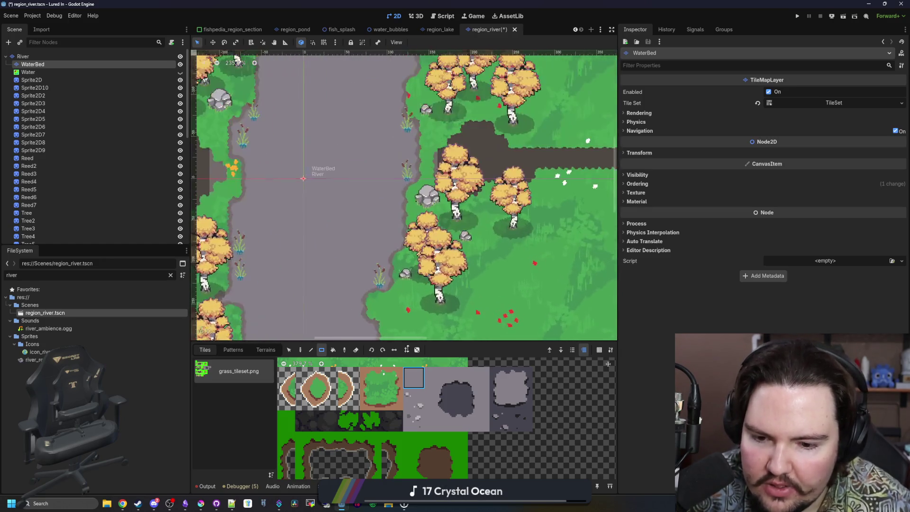
scroll(352, 226, up, 2)
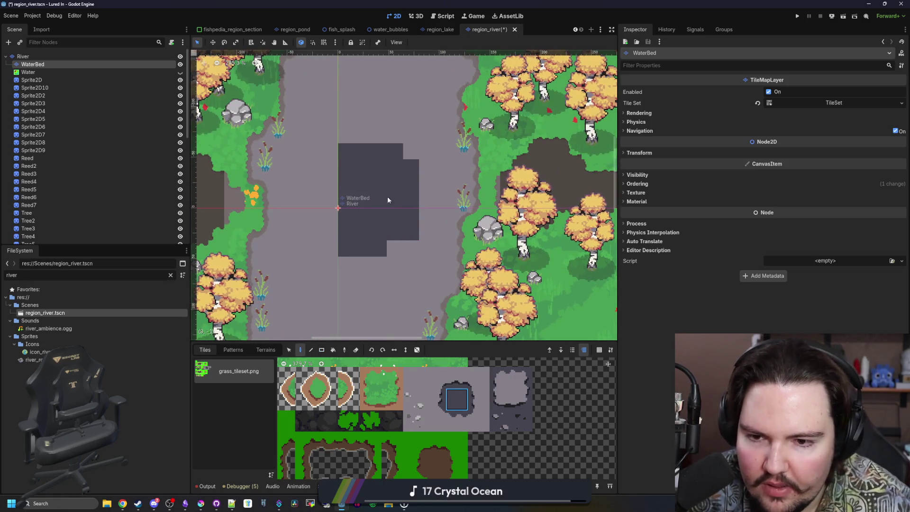
Paint dark water-bed tiles in short strokes to start a jagged channel down the river's centre.
drag(330, 249, 328, 189)
scroll(323, 196, down, 1)
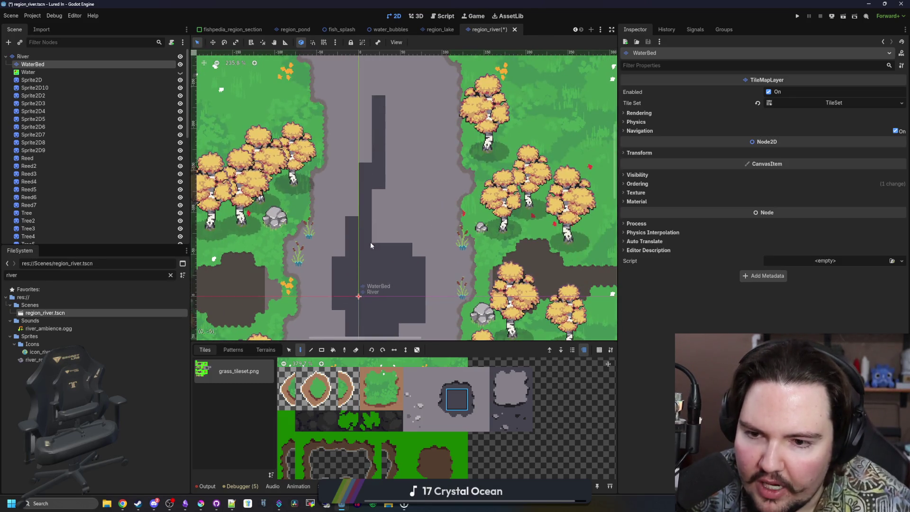
drag(371, 246, 402, 190)
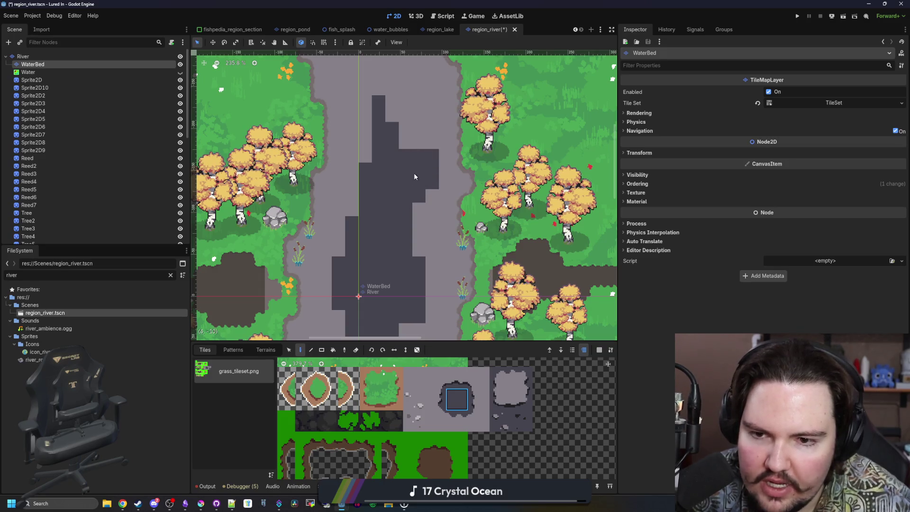
scroll(413, 176, up, 5)
drag(405, 290, 378, 241)
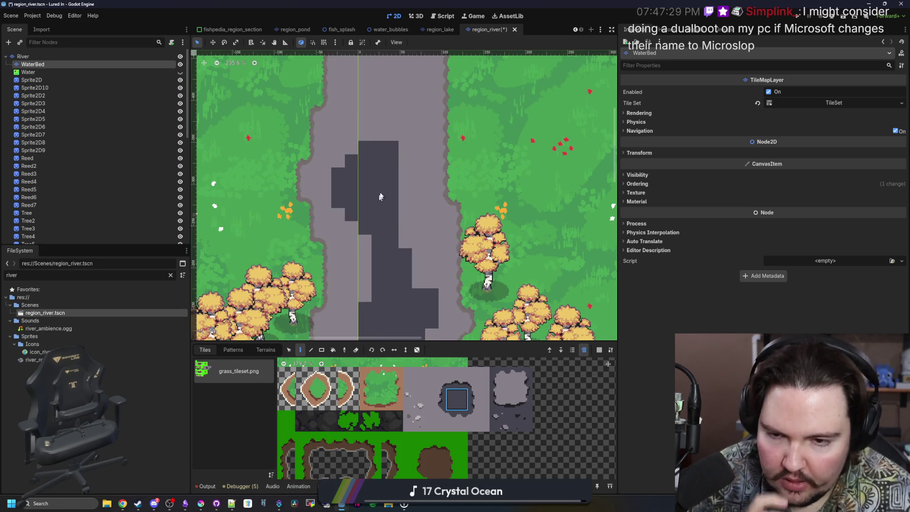
scroll(407, 176, up, 5)
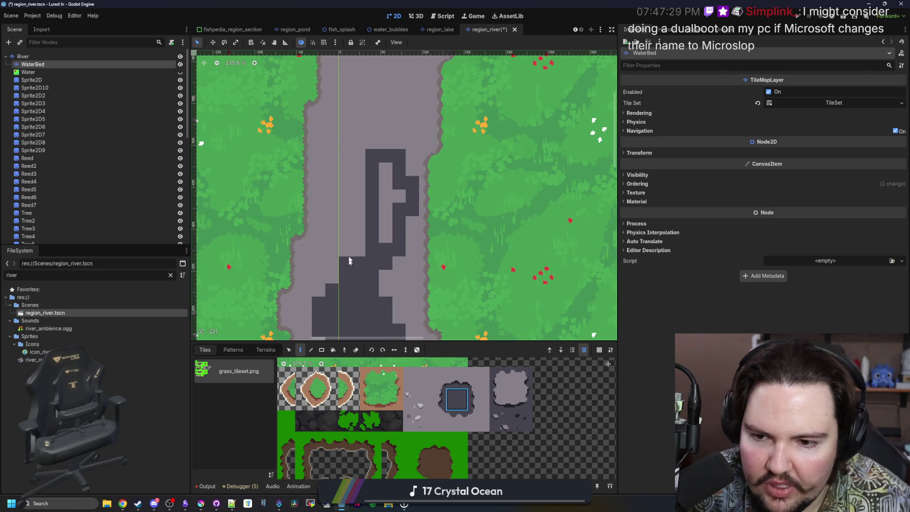
mouse_move(342, 163)
mouse_down()
mouse_move(360, 142)
mouse_move(332, 199)
mouse_move(352, 251)
mouse_up()
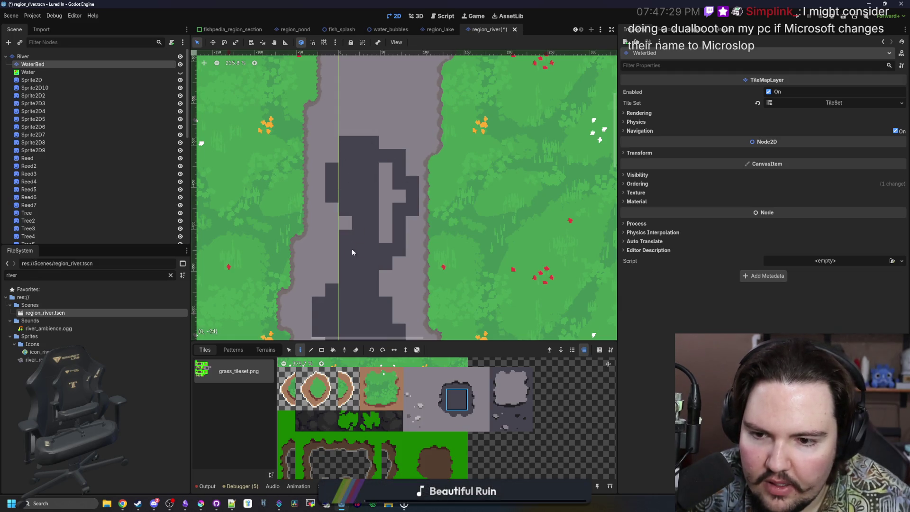
Extend the jagged dark channel further downstream with more strokes.
scroll(364, 162, down, 5)
scroll(380, 142, up, 4)
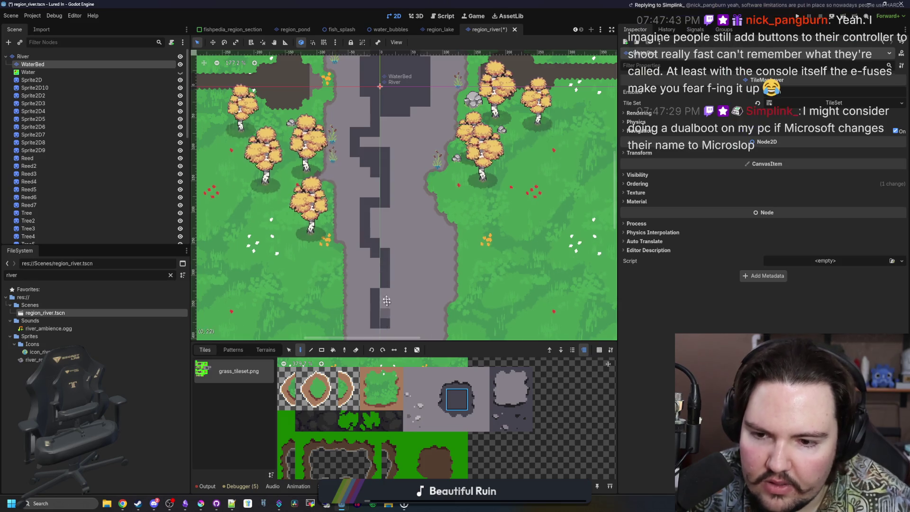
scroll(382, 227, down, 3)
drag(375, 140, 381, 179)
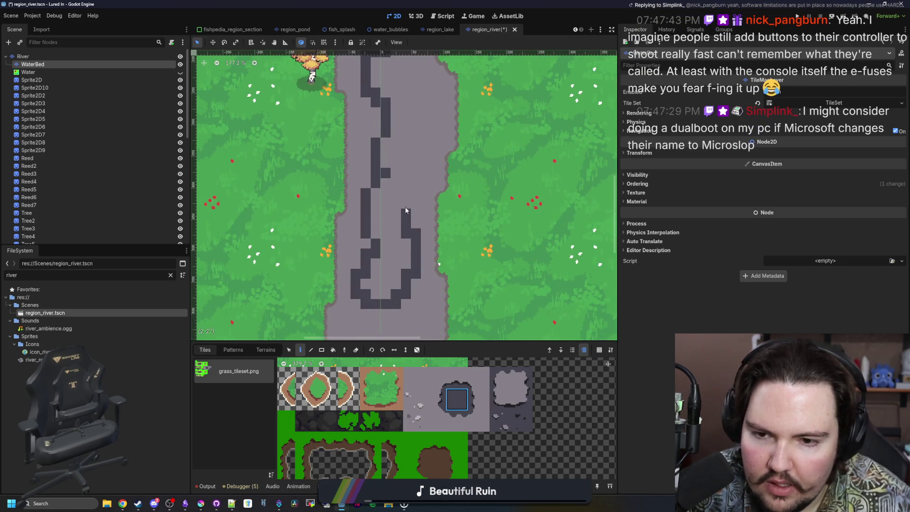
drag(420, 124, 416, 90)
scroll(415, 180, up, 3)
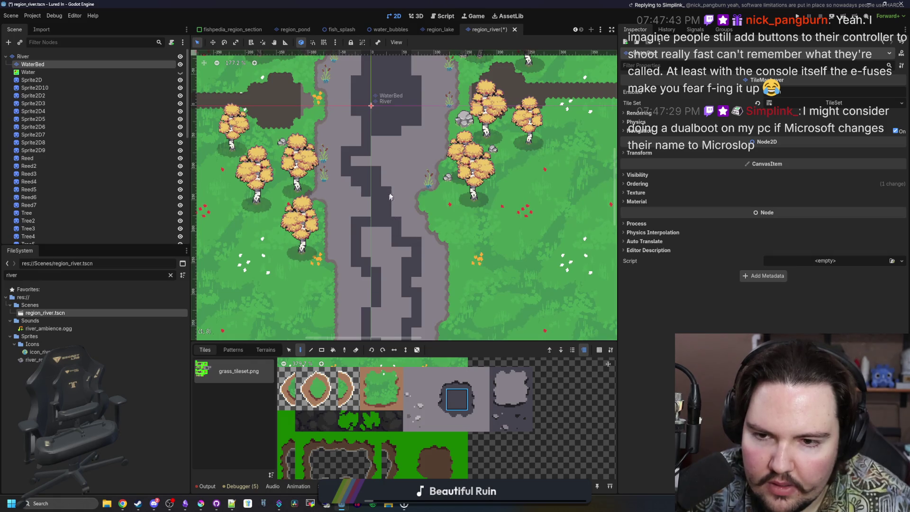
drag(409, 144, 393, 176)
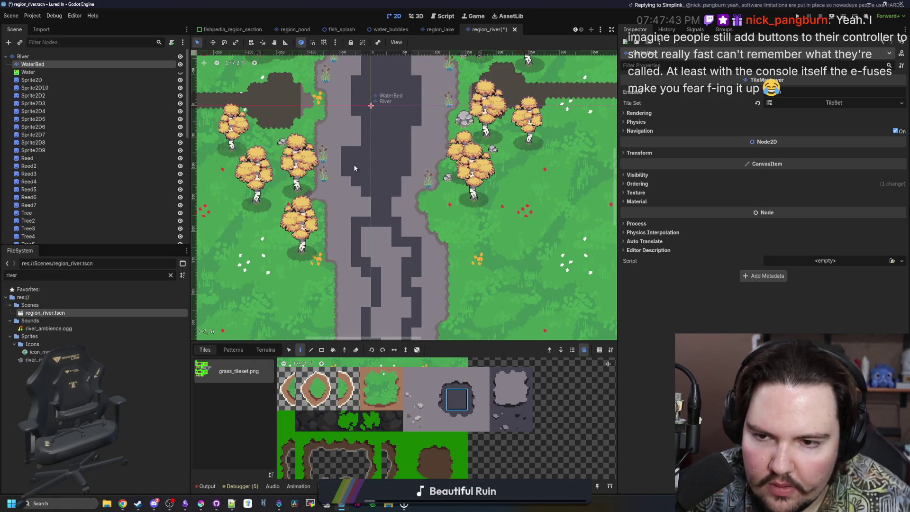
Switch to the Bucket tool and zoom around the river to inspect the channel.
click(333, 351)
scroll(377, 147, down, 5)
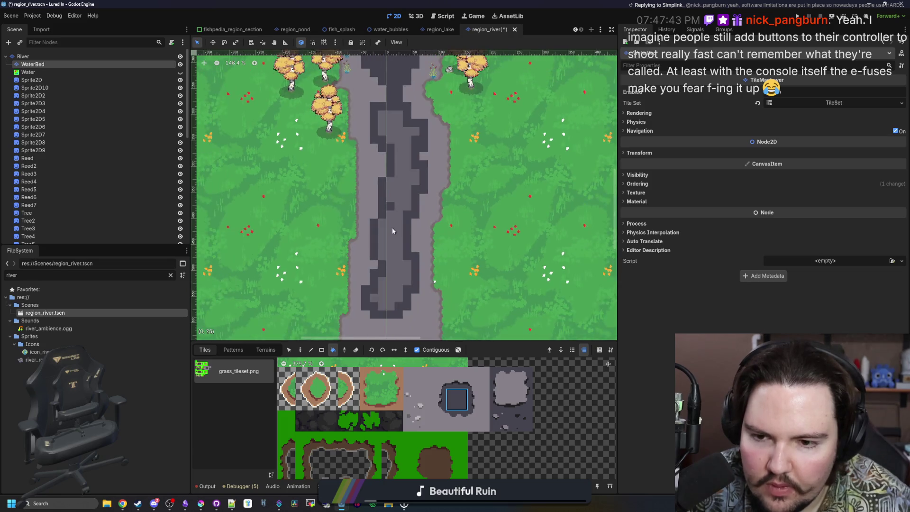
scroll(373, 267, up, 4)
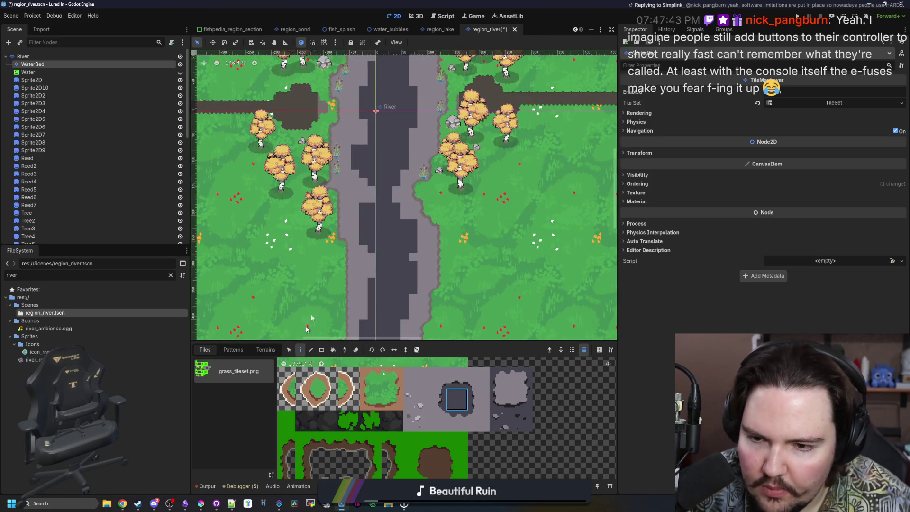
scroll(368, 208, up, 1)
scroll(399, 196, down, 5)
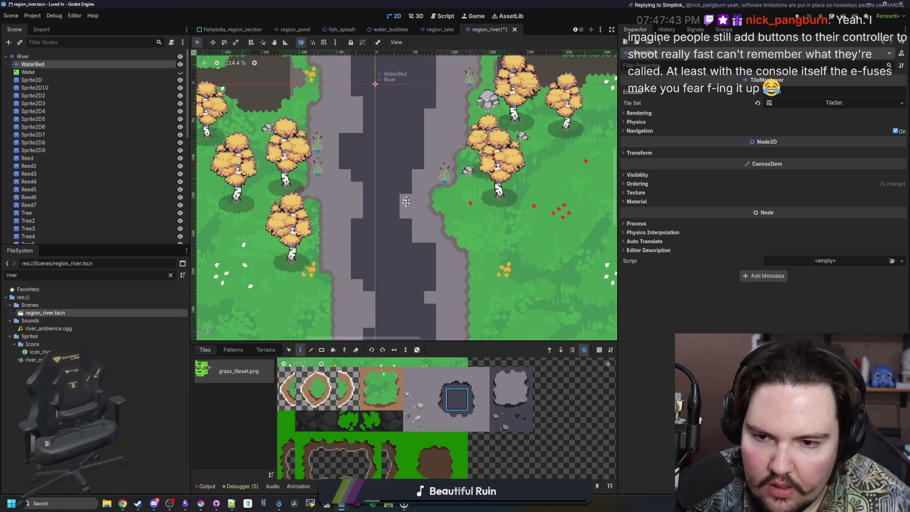
scroll(378, 218, up, 6)
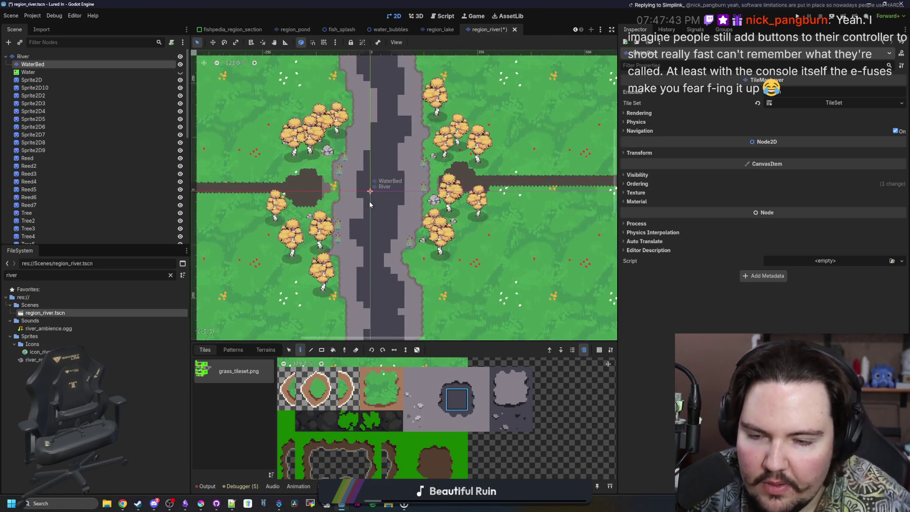
scroll(401, 190, up, 1)
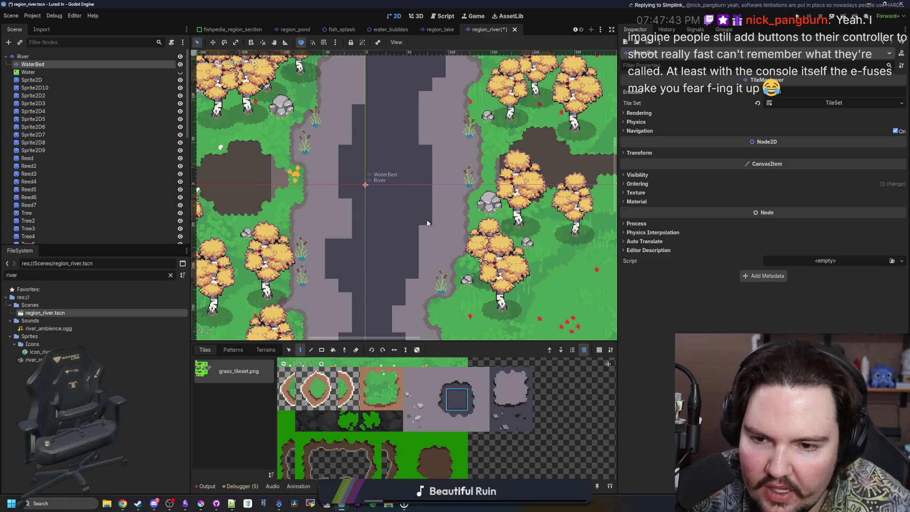
scroll(427, 223, down, 5)
scroll(428, 209, up, 4)
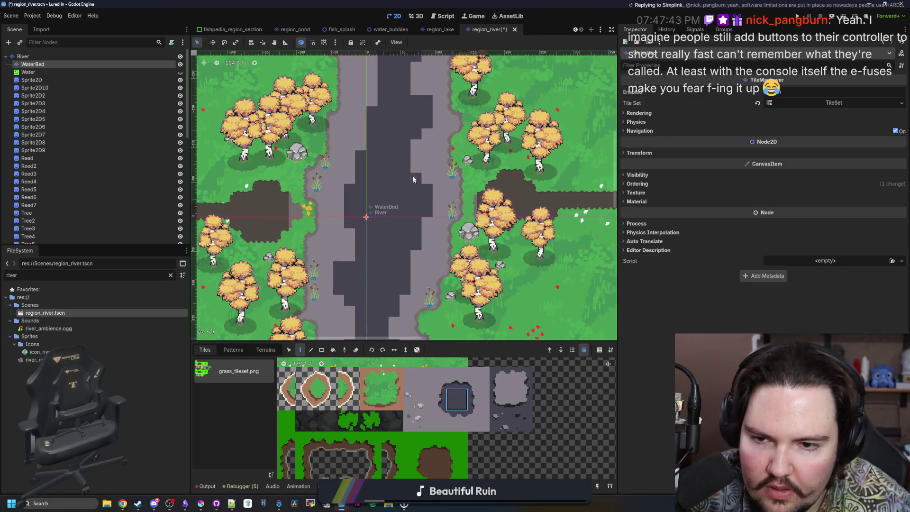
scroll(421, 166, up, 3)
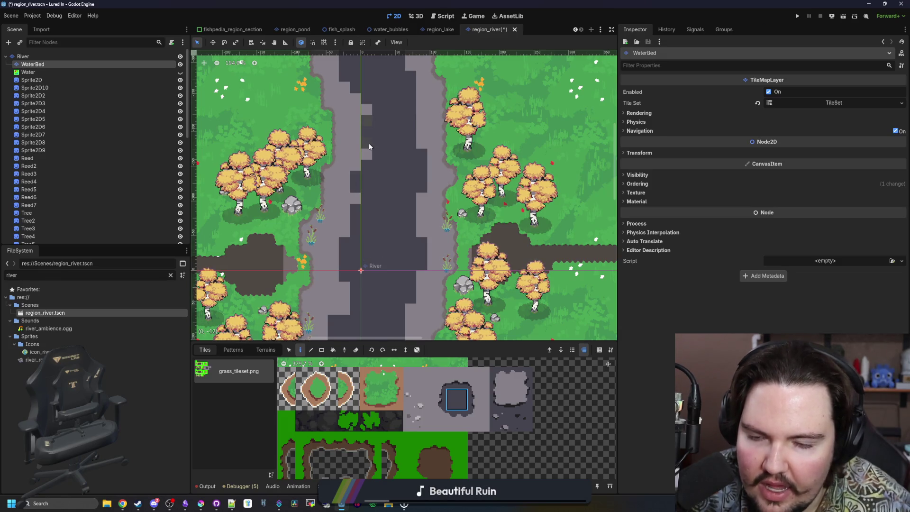
scroll(369, 143, up, 2)
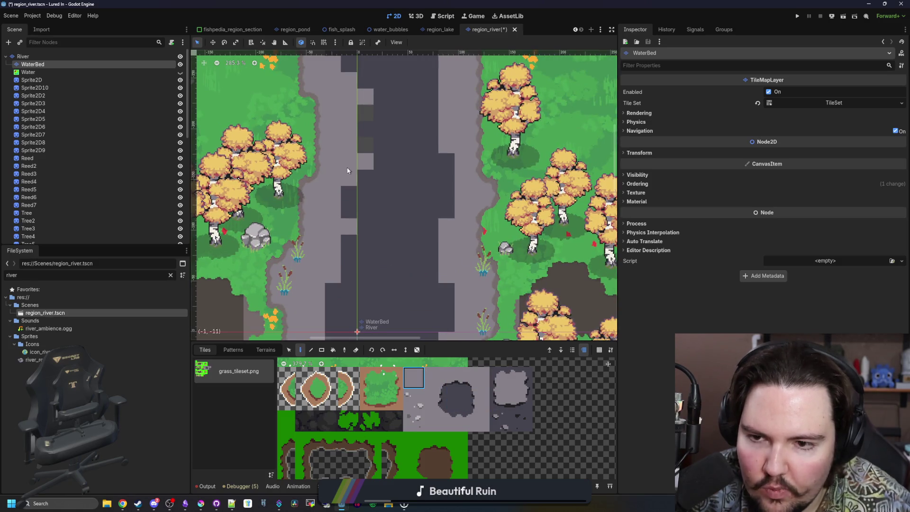
Pan and zoom along the river to inspect the blocky edges of the dark WaterBed channel.
drag(365, 119, 354, 235)
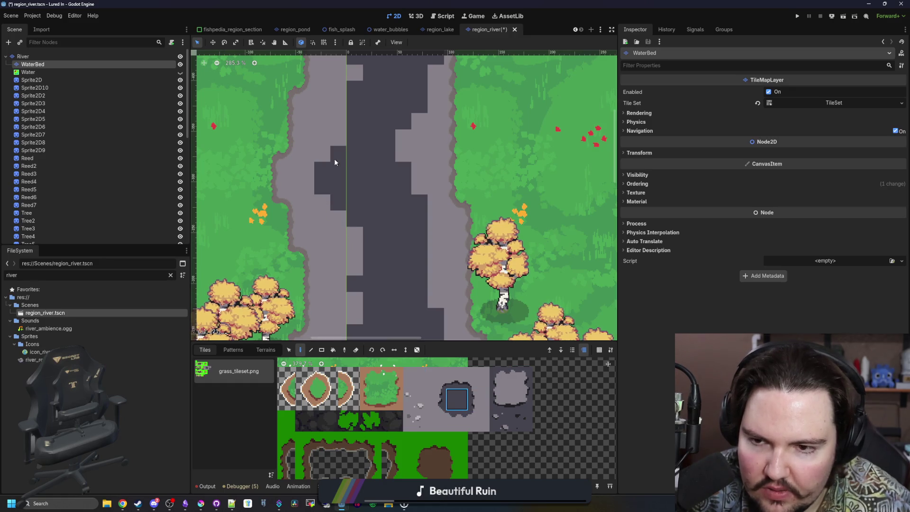
drag(359, 274, 353, 226)
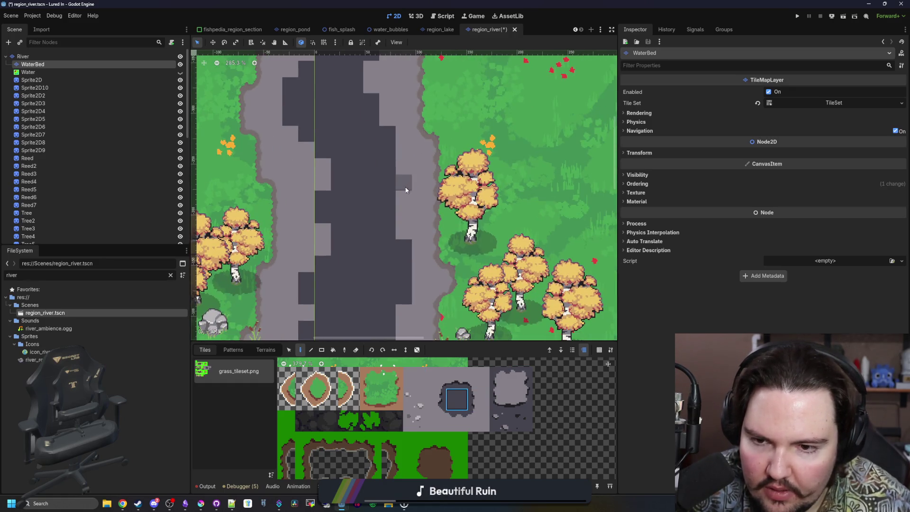
scroll(404, 197, down, 8)
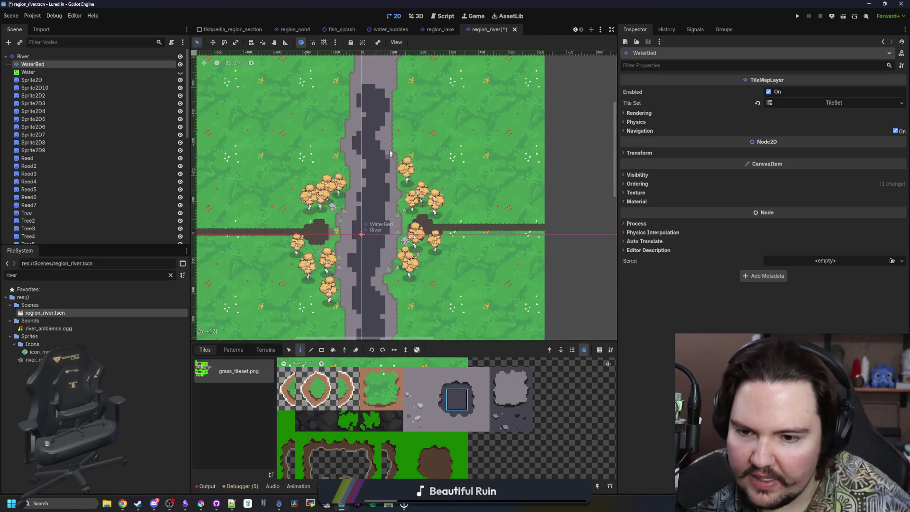
scroll(363, 233, up, 8)
scroll(393, 240, down, 3)
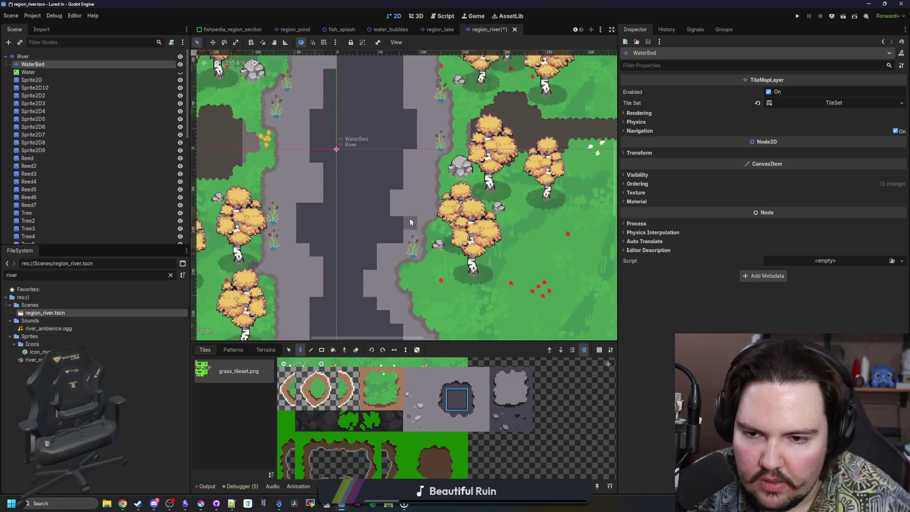
scroll(389, 248, down, 8)
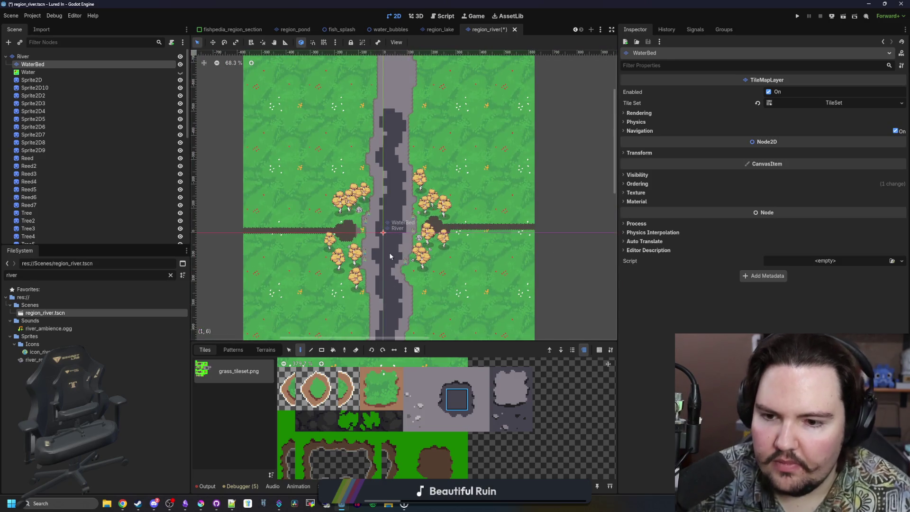
scroll(390, 256, up, 6)
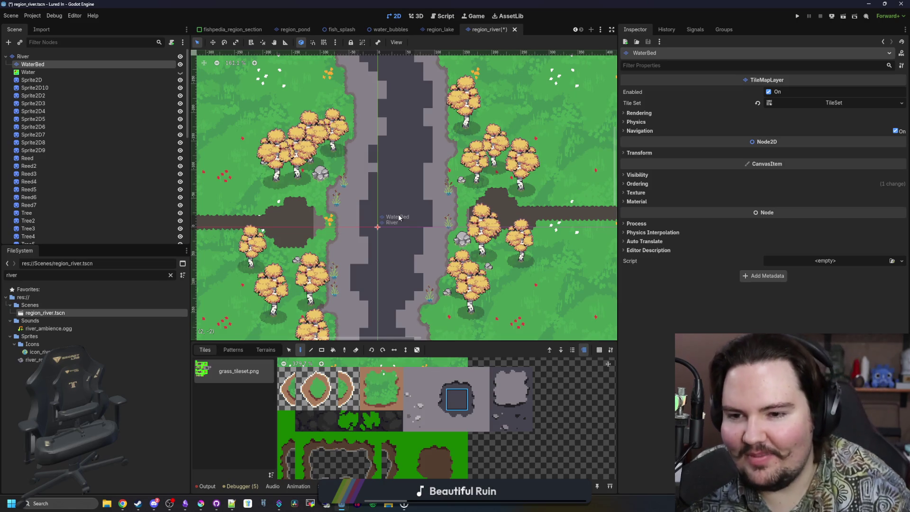
scroll(362, 230, up, 5)
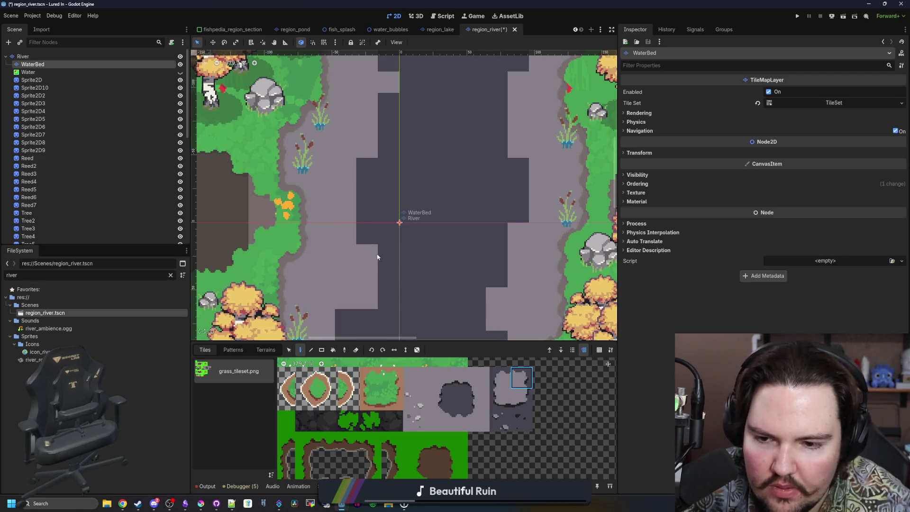
Browse the grass_tileset.png atlas and pick a notched edge tile.
scroll(352, 205, down, 6)
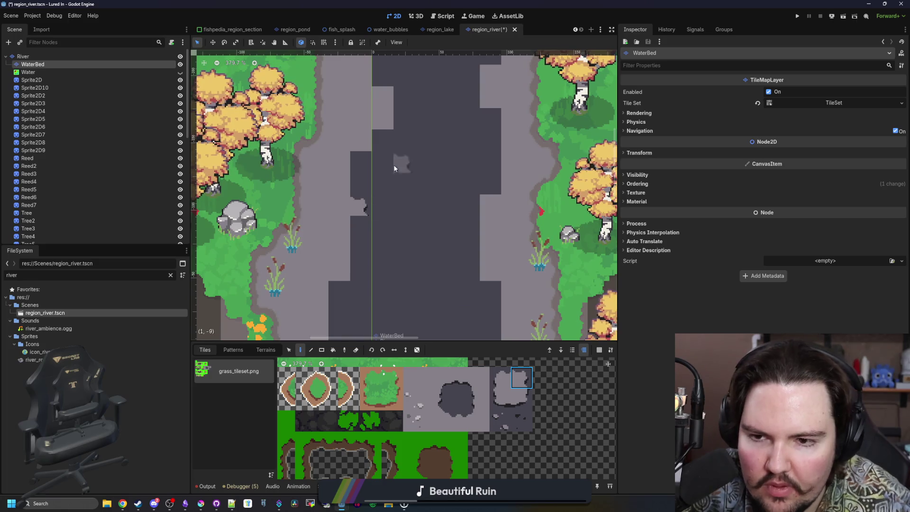
scroll(351, 205, down, 2)
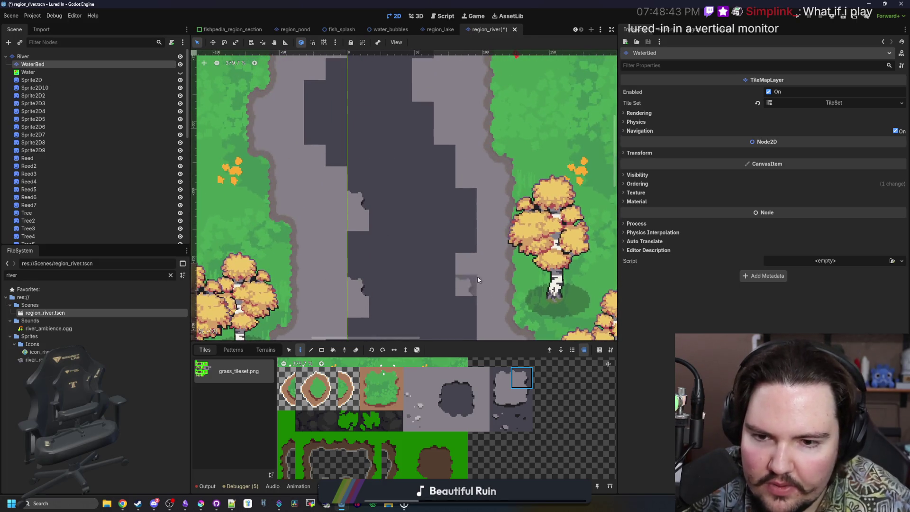
scroll(493, 294, down, 3)
scroll(398, 247, up, 1)
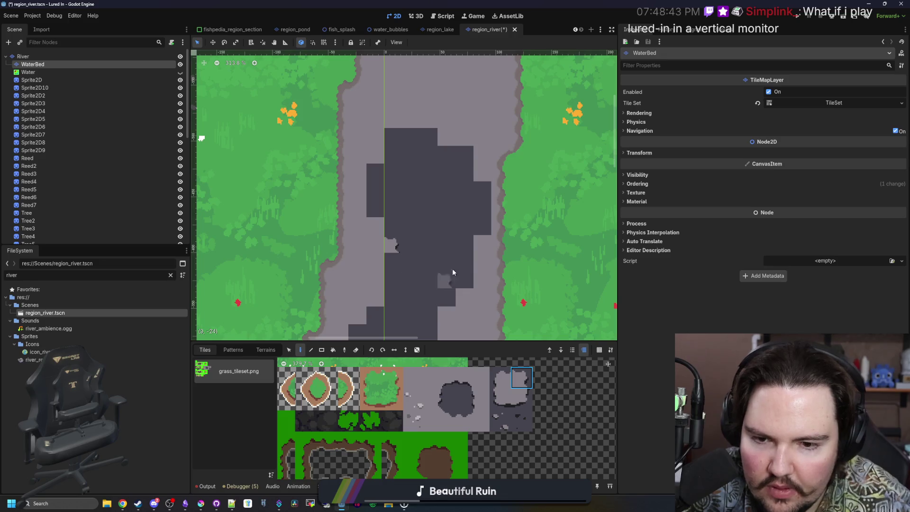
scroll(452, 272, down, 2)
scroll(426, 279, down, 1)
scroll(441, 120, down, 3)
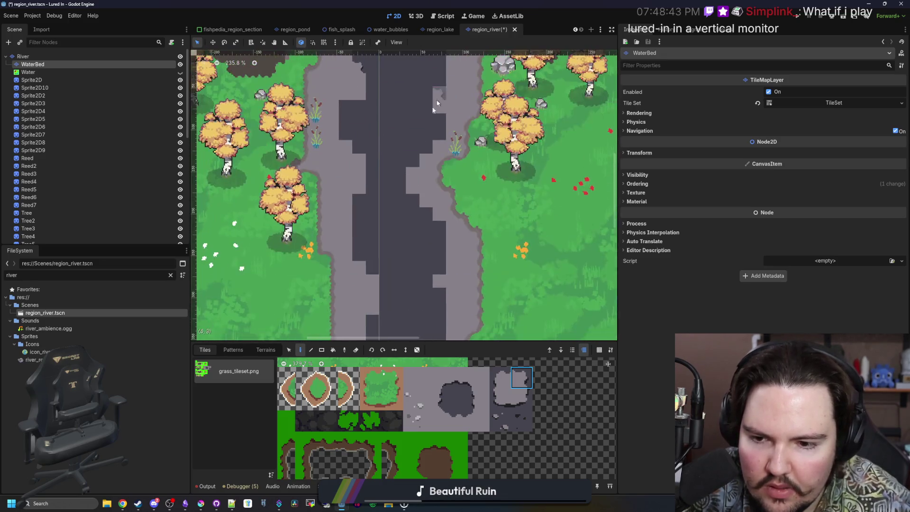
scroll(375, 211, up, 2)
scroll(388, 202, down, 3)
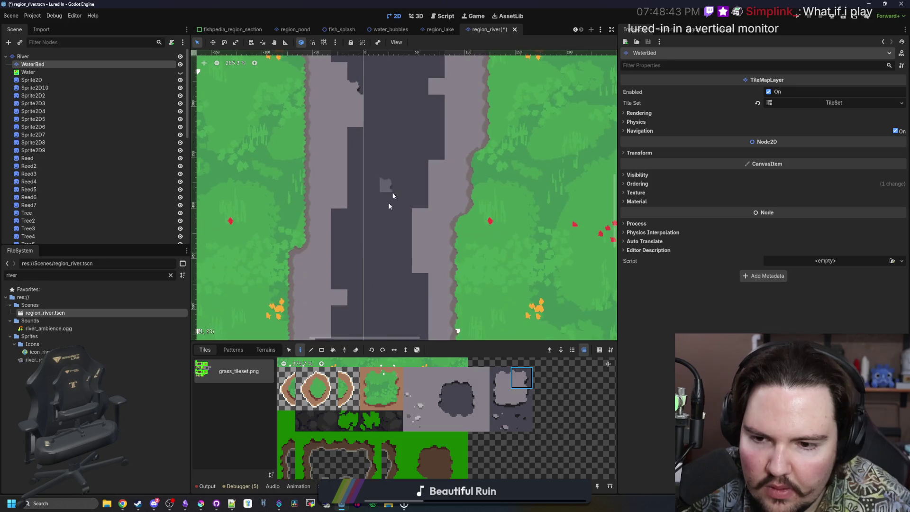
scroll(368, 203, down, 2)
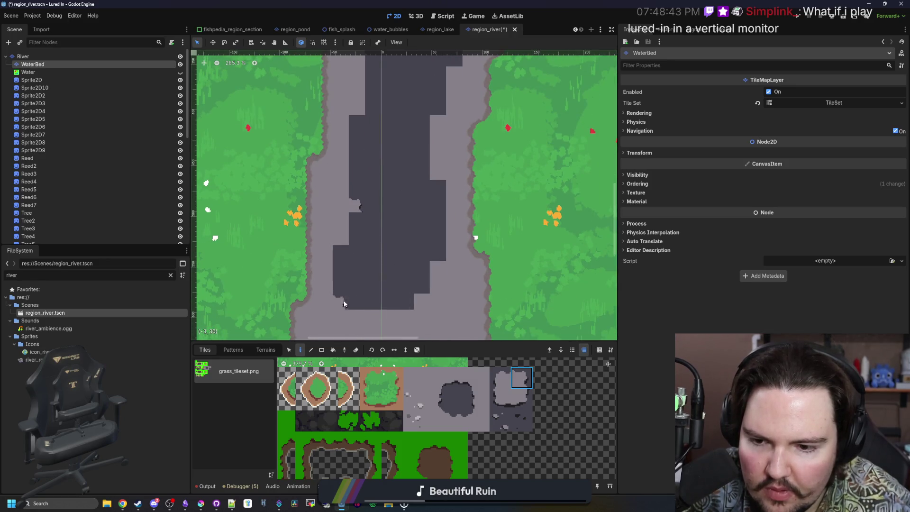
click(522, 400)
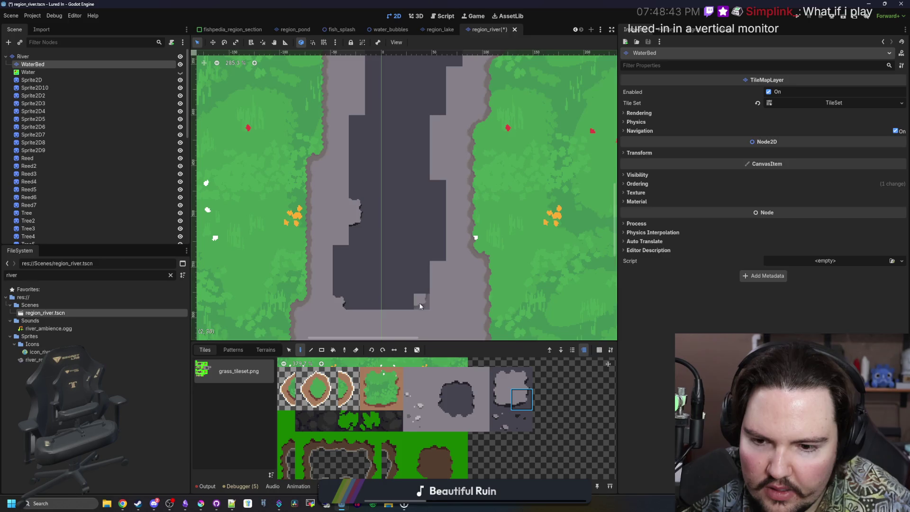
Switch to the neighbouring notched edge tile in the atlas.
scroll(406, 197, up, 3)
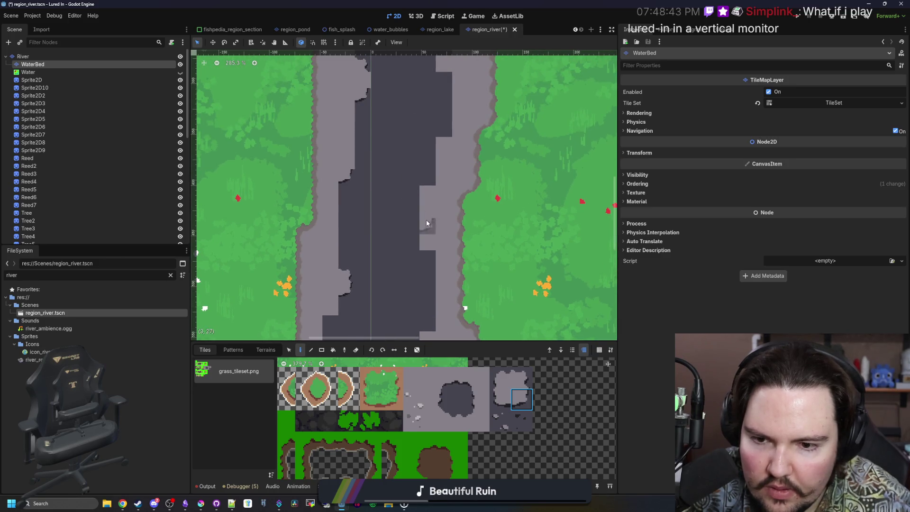
scroll(416, 113, up, 5)
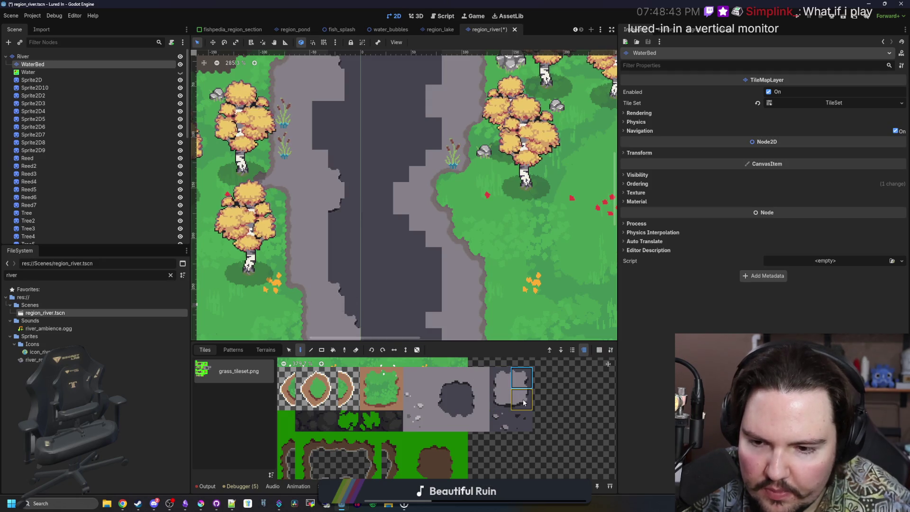
scroll(353, 214, up, 5)
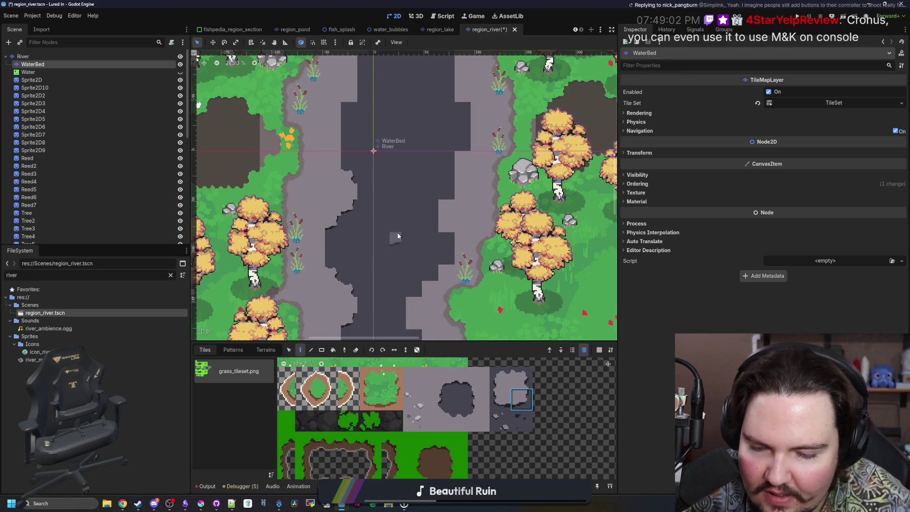
scroll(397, 233, up, 5)
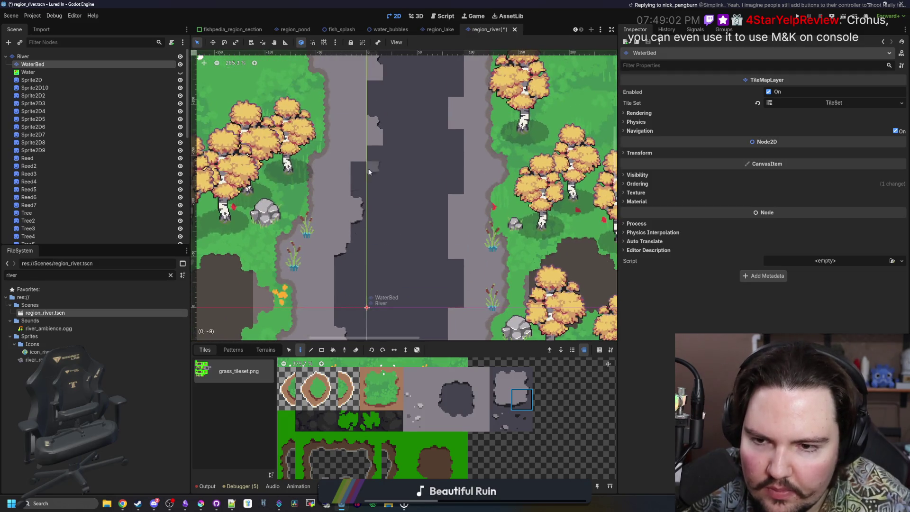
scroll(360, 272, up, 5)
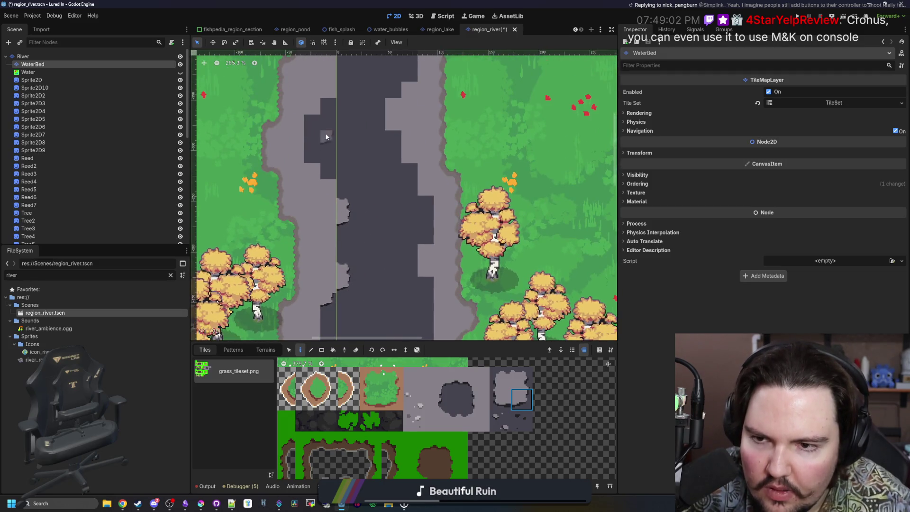
scroll(329, 178, up, 2)
scroll(315, 185, down, 3)
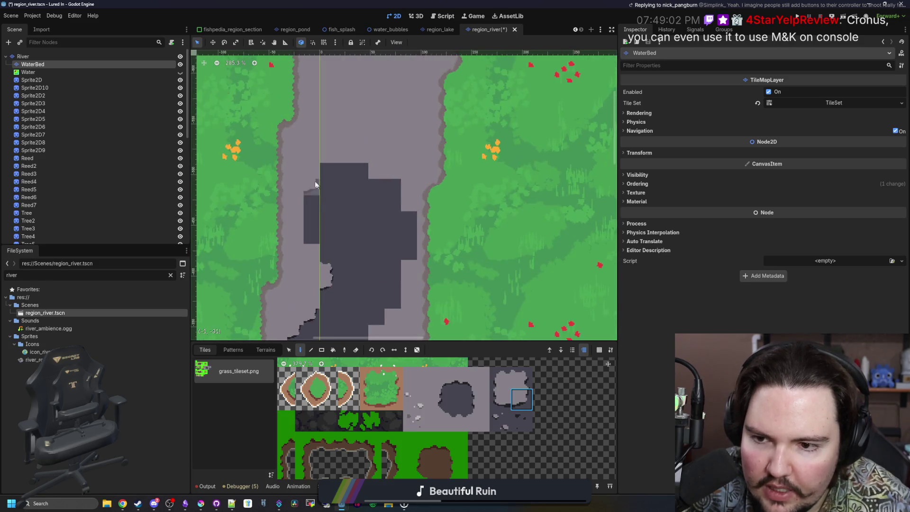
scroll(361, 223, down, 3)
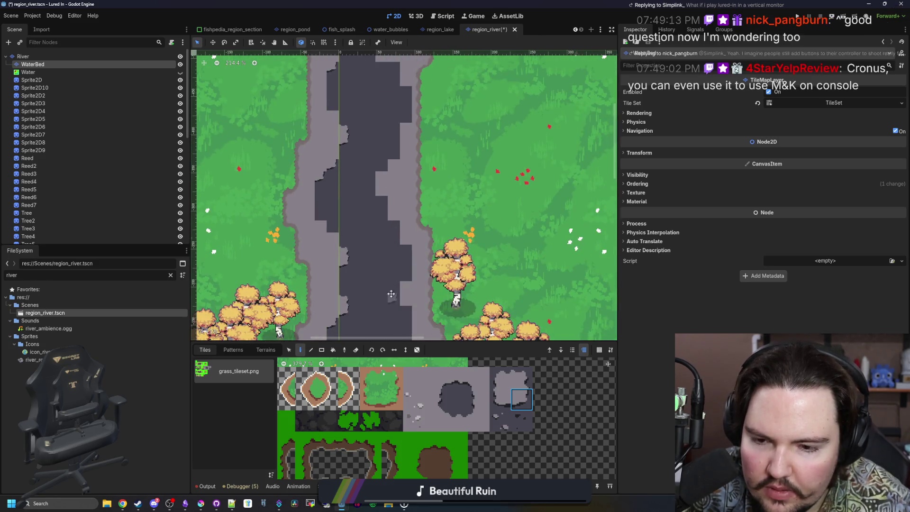
scroll(391, 293, down, 10)
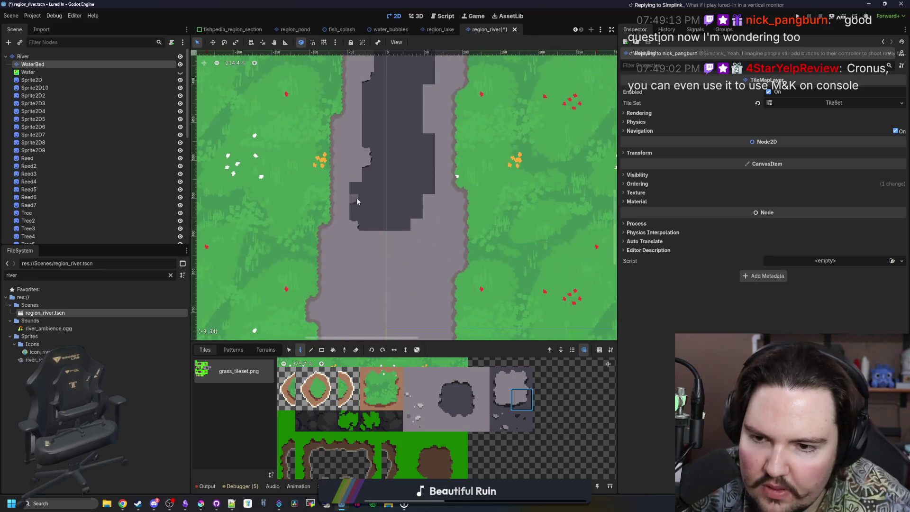
scroll(357, 200, up, 3)
scroll(370, 303, down, 15)
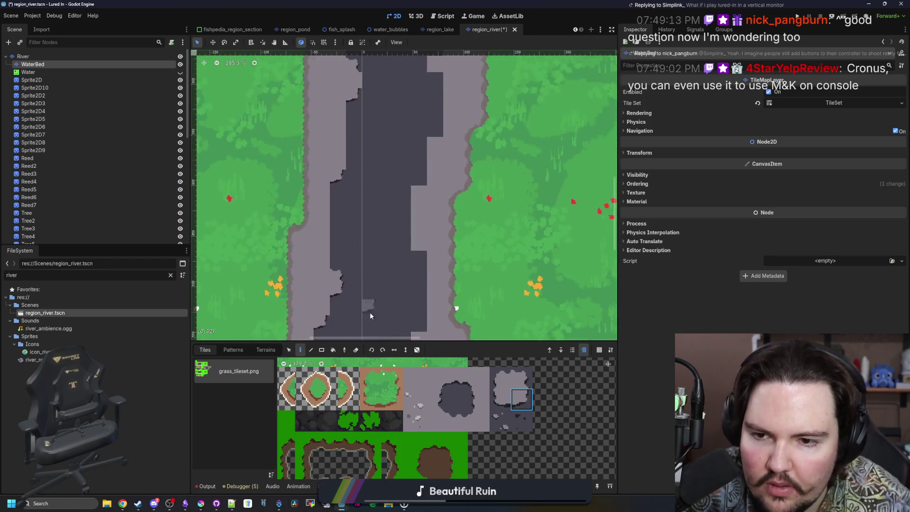
scroll(378, 298, up, 15)
ctrl+click(411, 292)
Pan and zoom the canvas along the dark channel's edges to inspect them.
scroll(407, 246, up, 5)
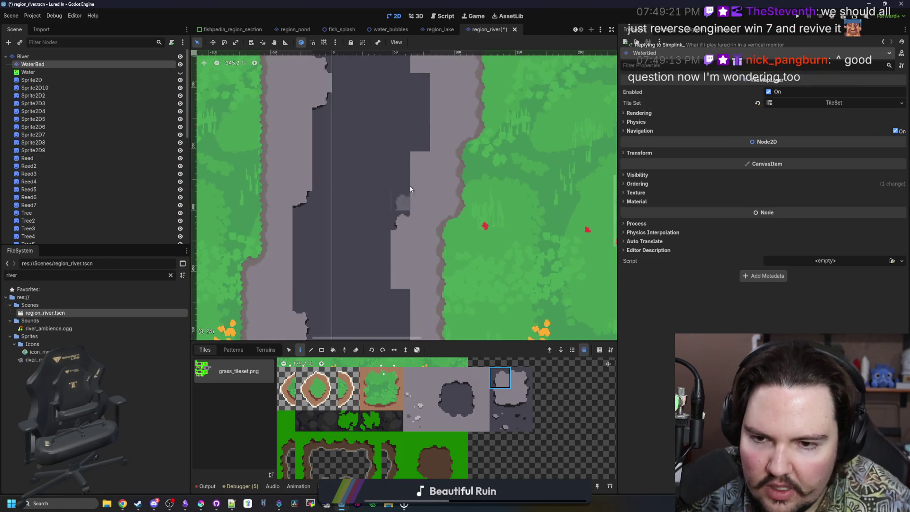
scroll(391, 206, up, 2)
scroll(391, 206, left, 3)
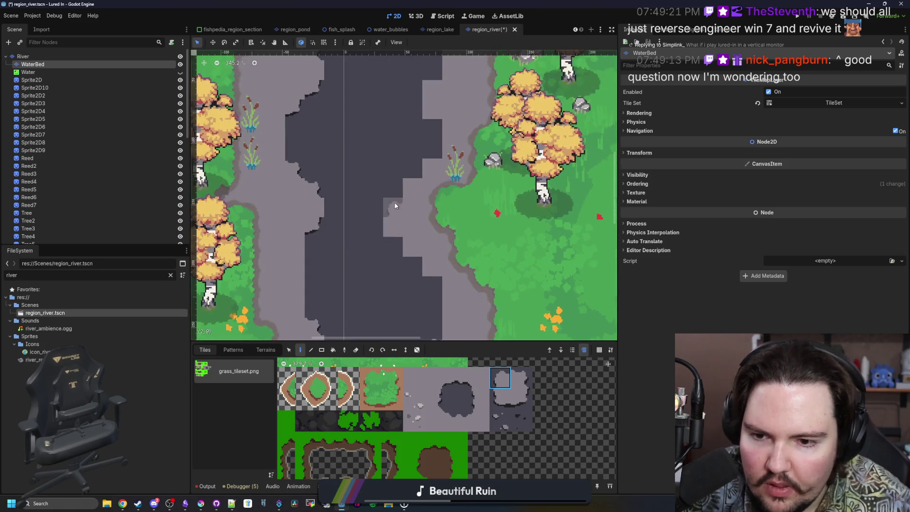
scroll(406, 131, up, 5)
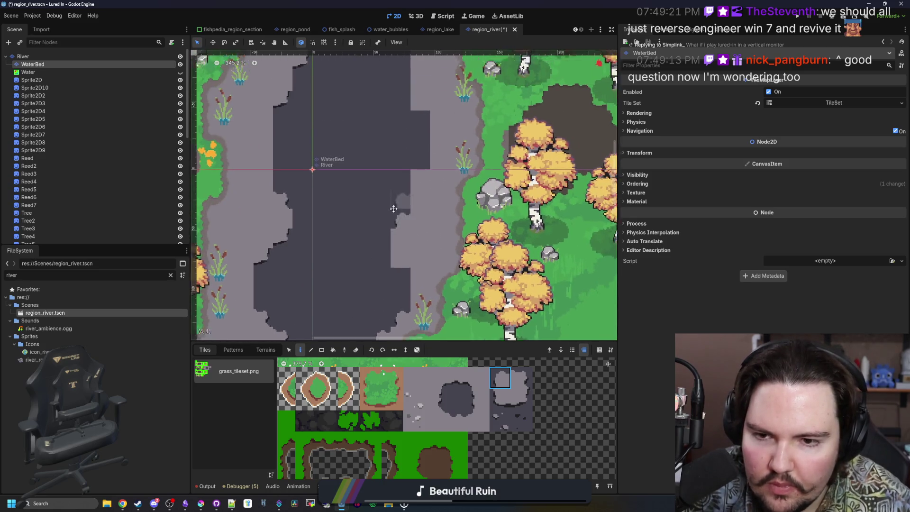
scroll(398, 123, right, 2)
scroll(384, 181, down, 3)
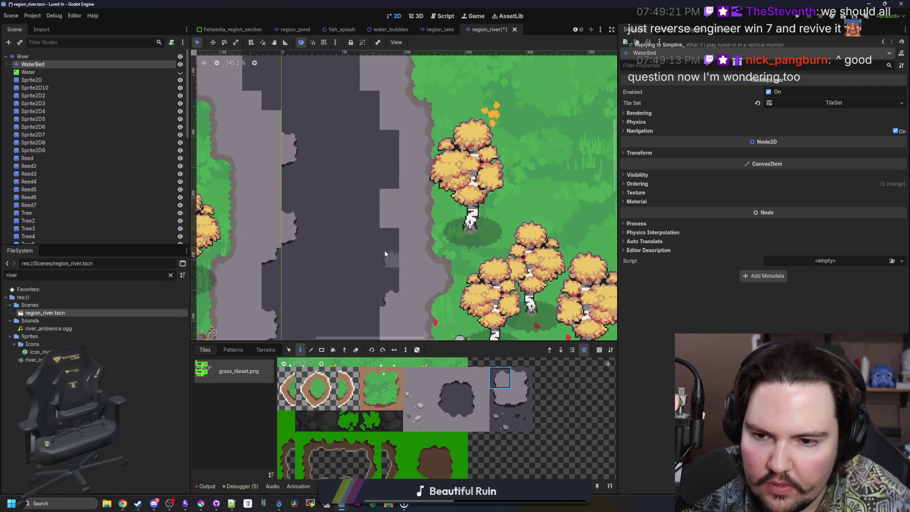
scroll(391, 292, down, 2)
scroll(390, 292, left, 2)
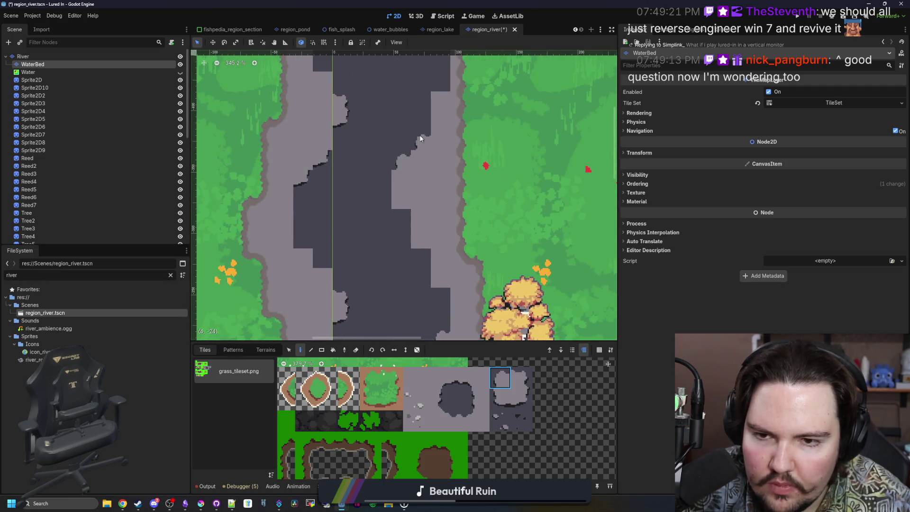
scroll(379, 287, up, 4)
scroll(379, 286, right, 2)
scroll(417, 227, left, 2)
scroll(417, 228, down, 1)
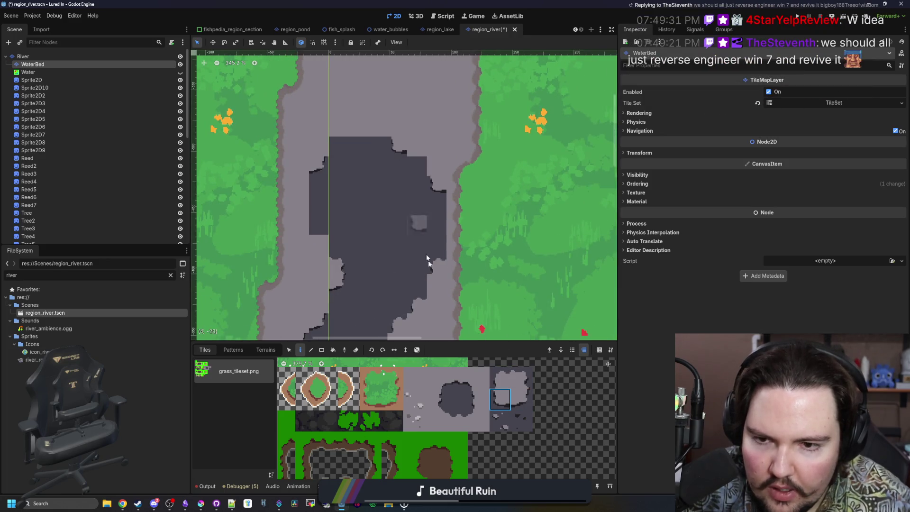
ctrl+scroll(427, 258, down, 2)
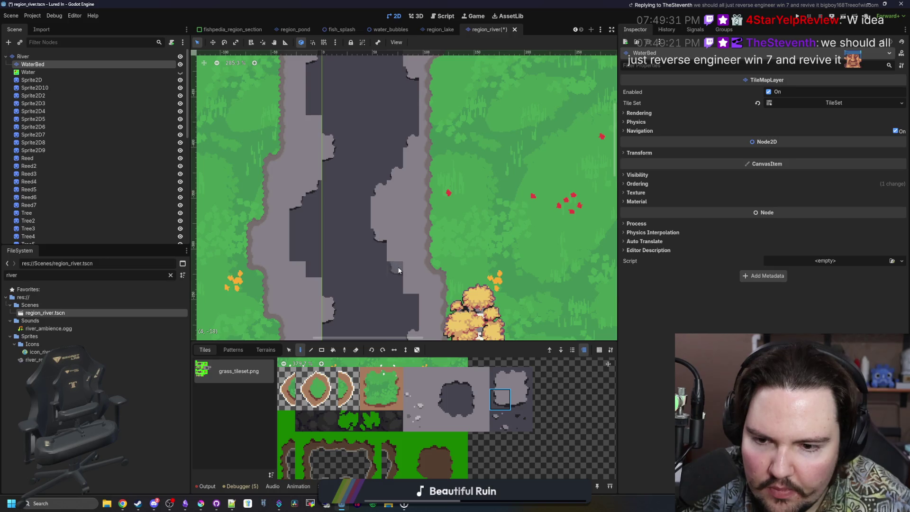
scroll(403, 284, down, 2)
scroll(405, 223, down, 4)
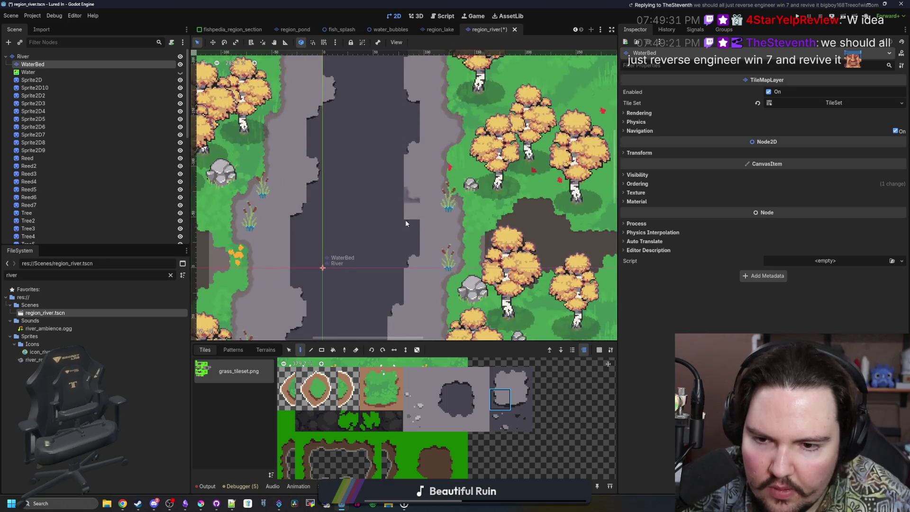
scroll(407, 213, down, 4)
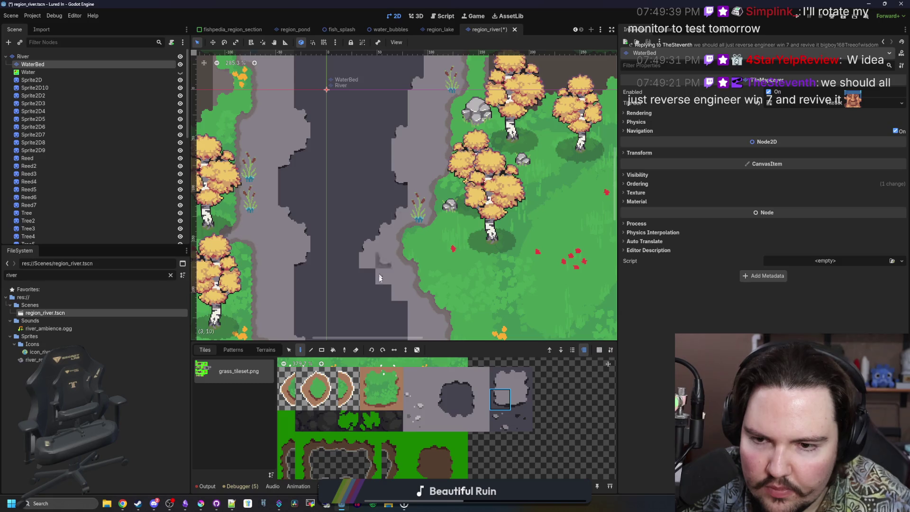
scroll(412, 190, down, 4)
scroll(422, 205, down, 4)
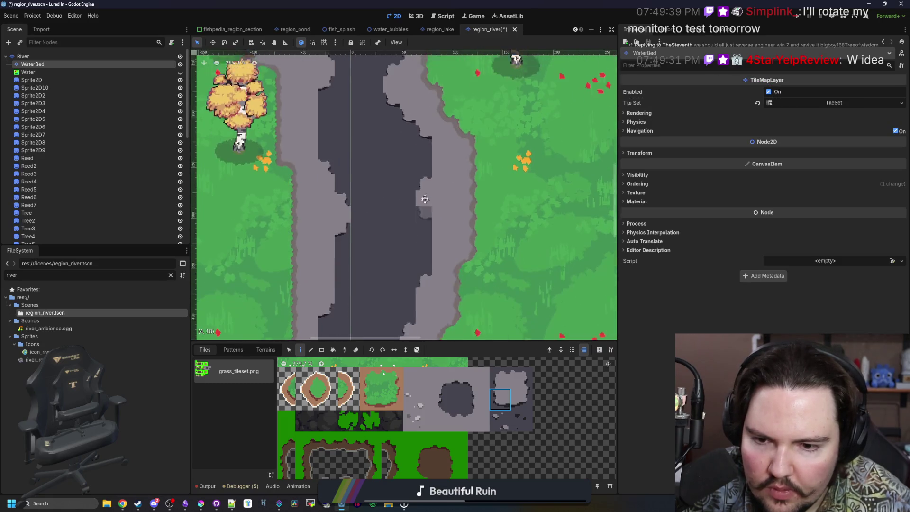
scroll(411, 256, down, 5)
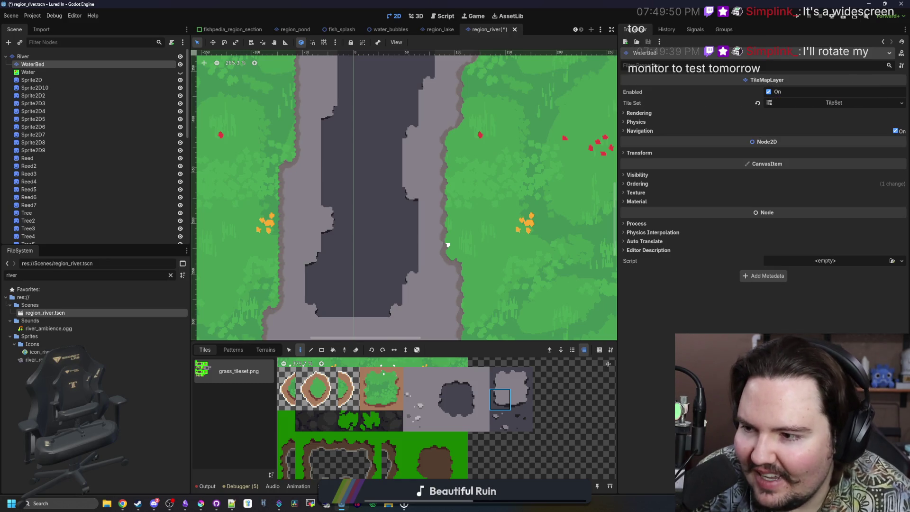
scroll(400, 218, up, 4)
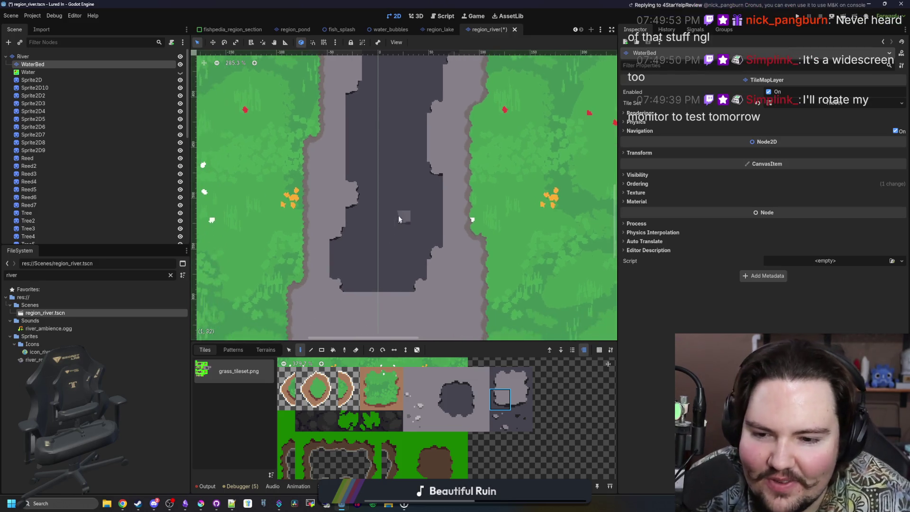
Paint scalloped grey edges along the river's bottom and extend the channel's left edge.
ctrl+click(403, 294)
scroll(397, 292, up, 1)
mouse_move(400, 303)
mouse_down()
mouse_move(323, 305)
mouse_move(313, 285)
mouse_up()
click(437, 405)
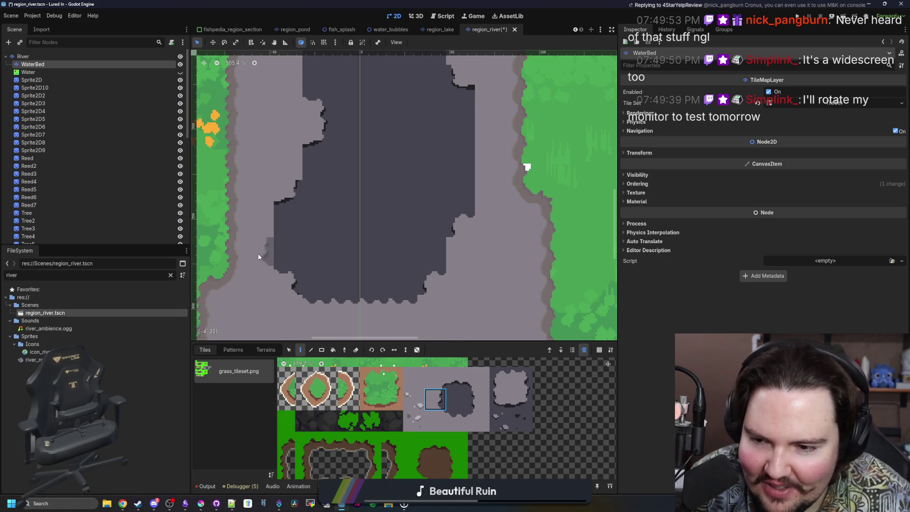
scroll(294, 155, down, 3)
click(479, 399)
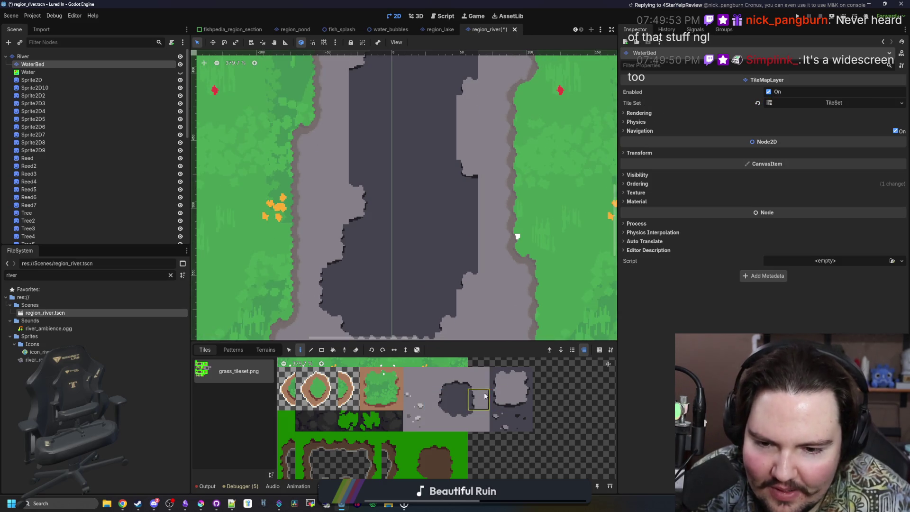
scroll(480, 190, up, 3)
click(435, 399)
drag(321, 291, 327, 241)
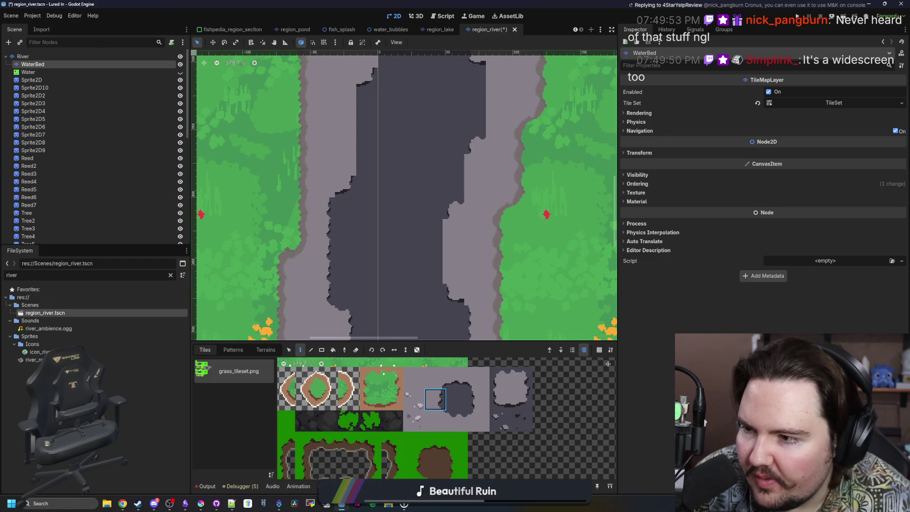
Paint light-grey riverbed tiles along the river edge and a dark edge tile on the border.
click(478, 399)
scroll(429, 227, up, 1)
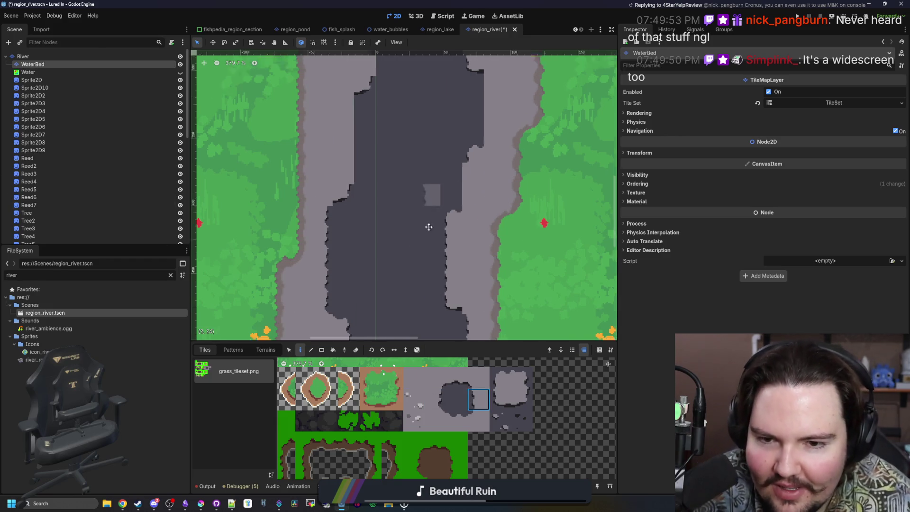
scroll(429, 227, up, 5)
scroll(432, 247, right, 3)
click(438, 402)
mouse_move(296, 294)
mouse_down()
mouse_move(296, 222)
mouse_move(322, 206)
mouse_up()
scroll(324, 235, up, 3)
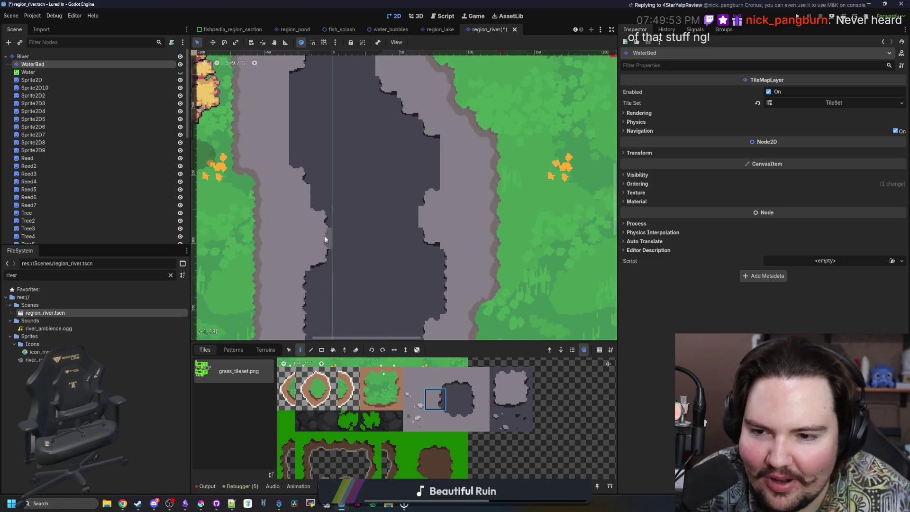
click(478, 399)
click(431, 214)
Paint light-grey riverbed tiles into the channel's edge.
scroll(432, 215, up, 1)
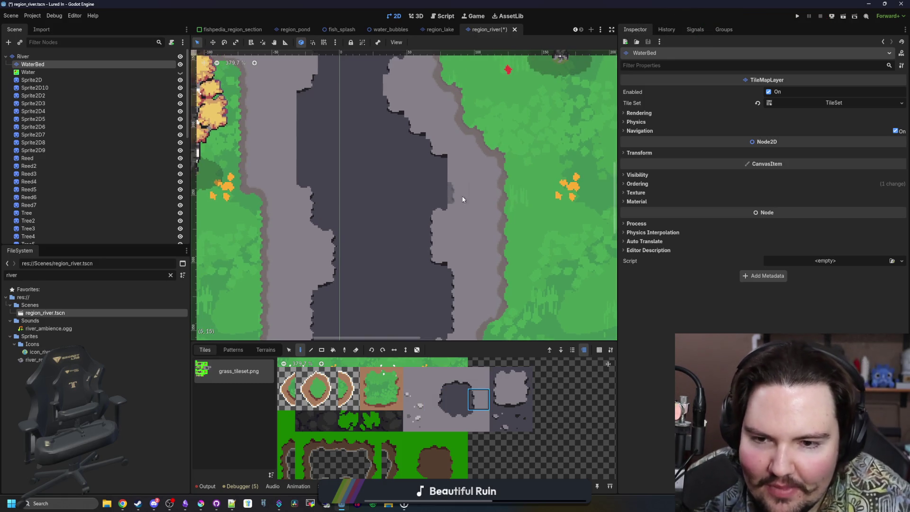
scroll(339, 149, up, 4)
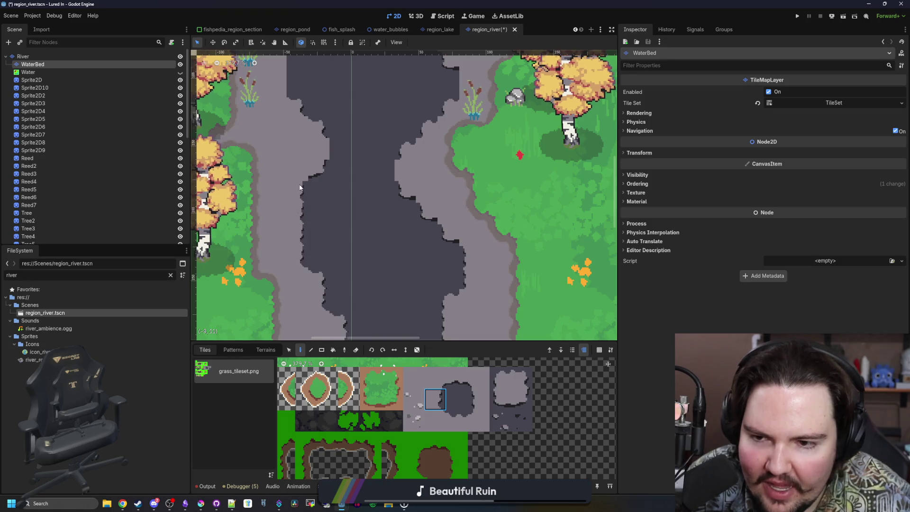
scroll(447, 300, up, 4)
ctrl+drag(447, 277, 447, 300)
click(479, 399)
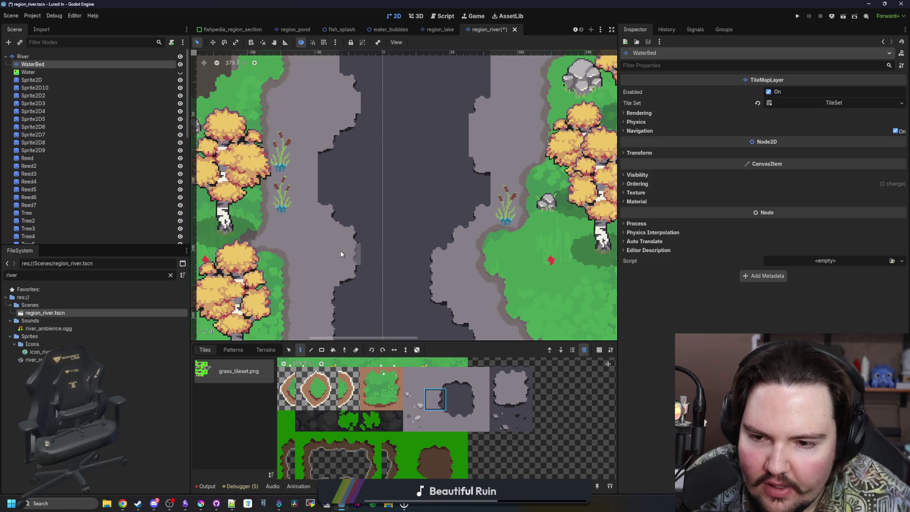
scroll(413, 279, up, 3)
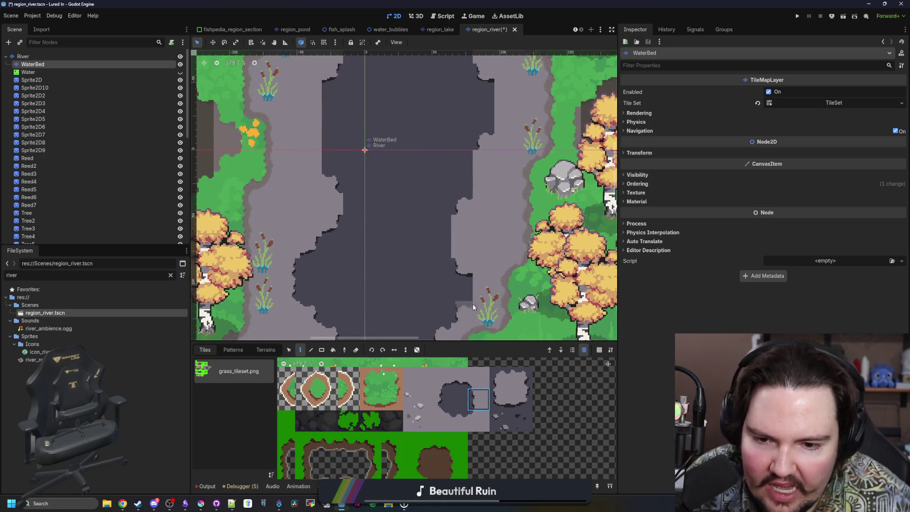
scroll(417, 266, up, 2)
click(457, 399)
click(439, 405)
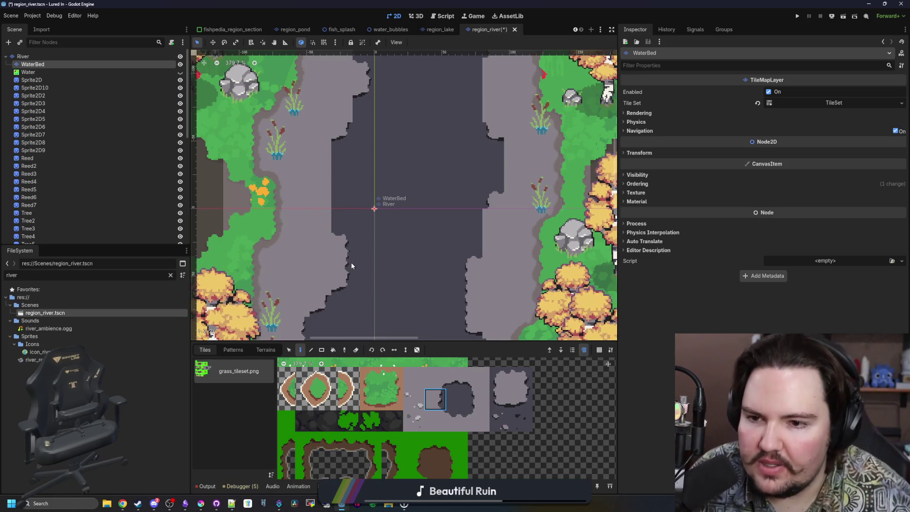
scroll(358, 266, up, 2)
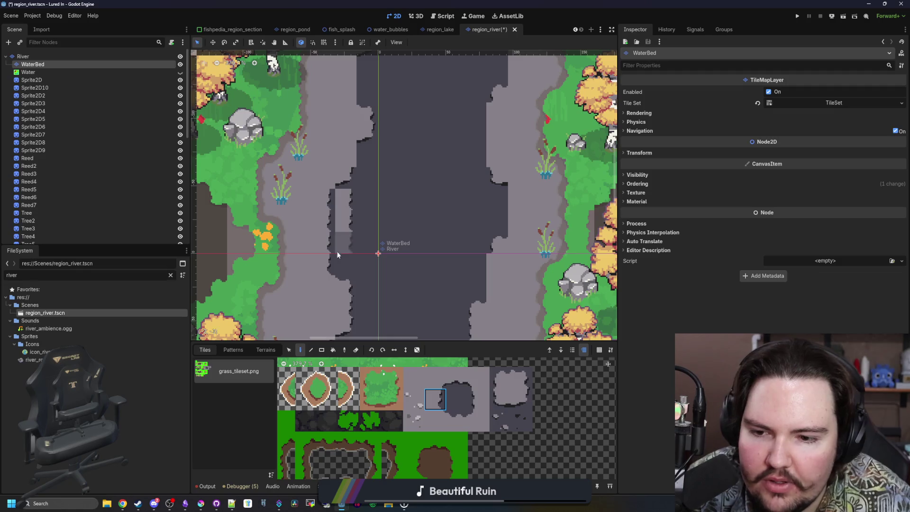
mouse_move(337, 254)
mouse_down()
mouse_move(331, 266)
mouse_move(331, 199)
mouse_up()
Paint dark water-bed over the light bank tiles using the rocky grey edge tile.
click(479, 399)
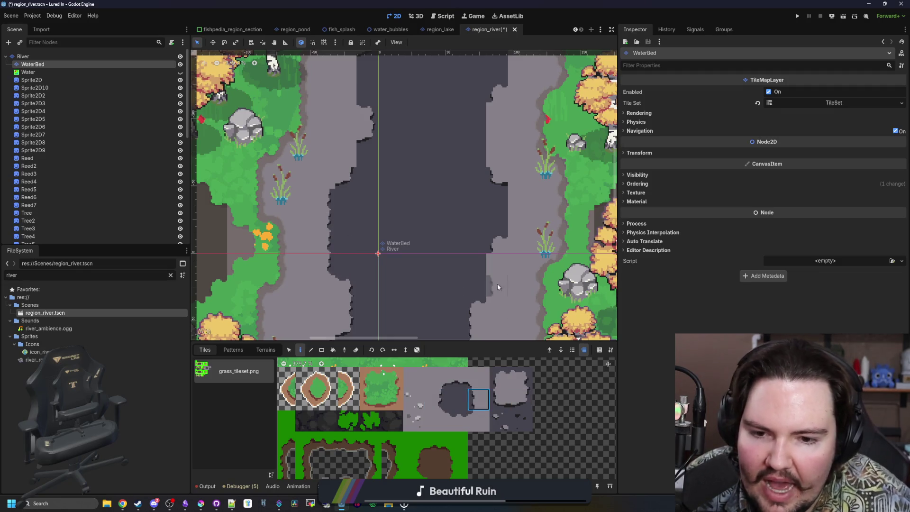
scroll(479, 303, up, 4)
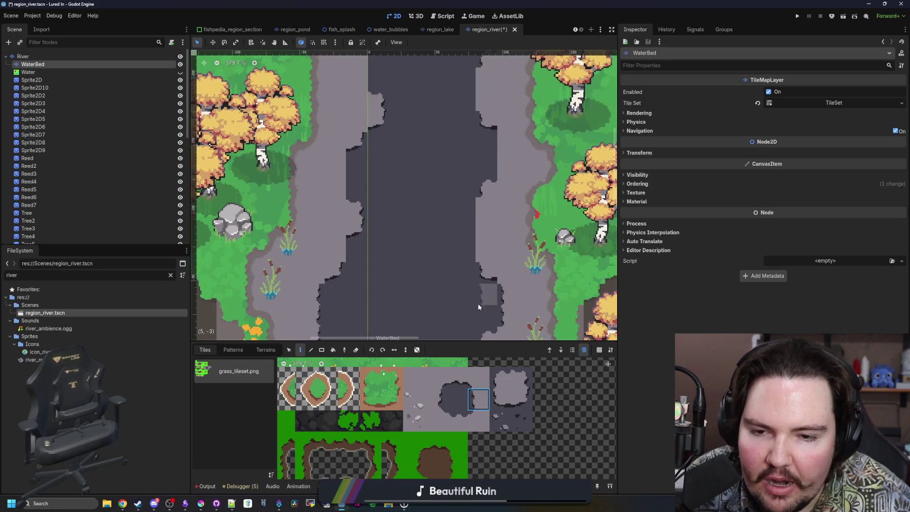
click(435, 399)
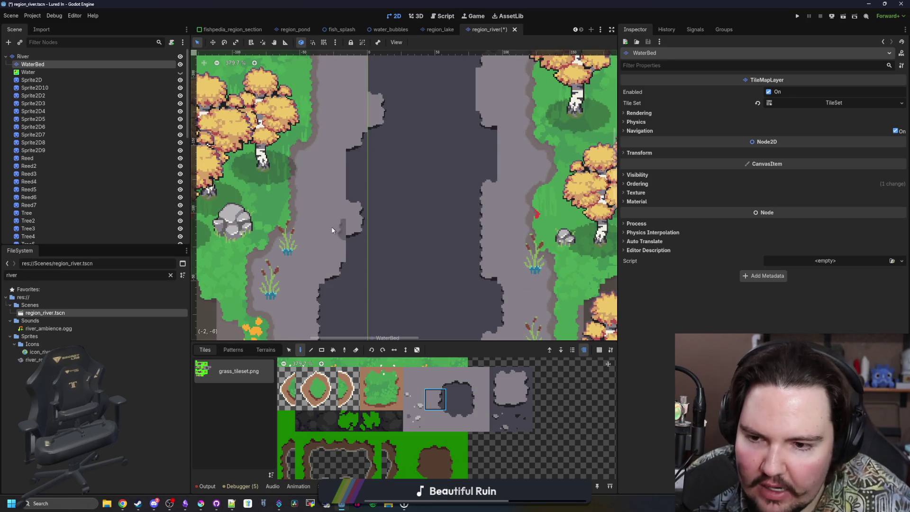
scroll(447, 290, up, 4)
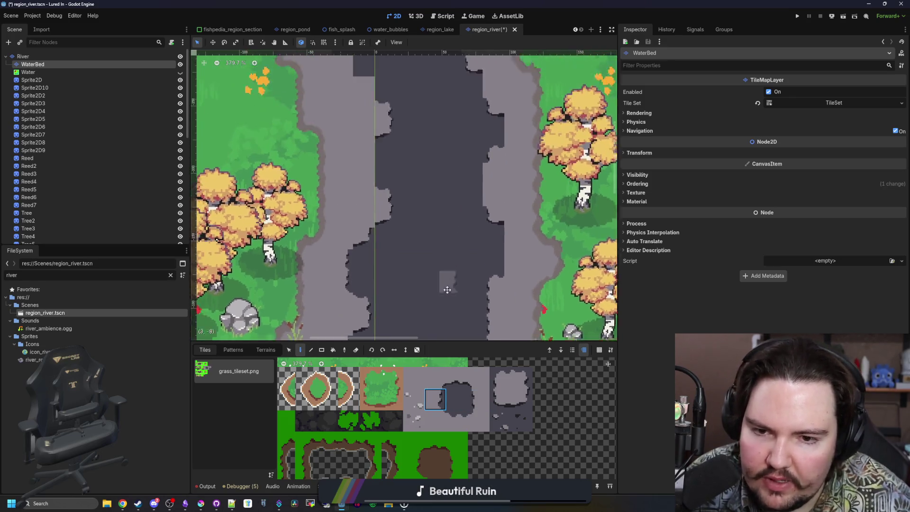
scroll(447, 290, up, 1)
click(479, 399)
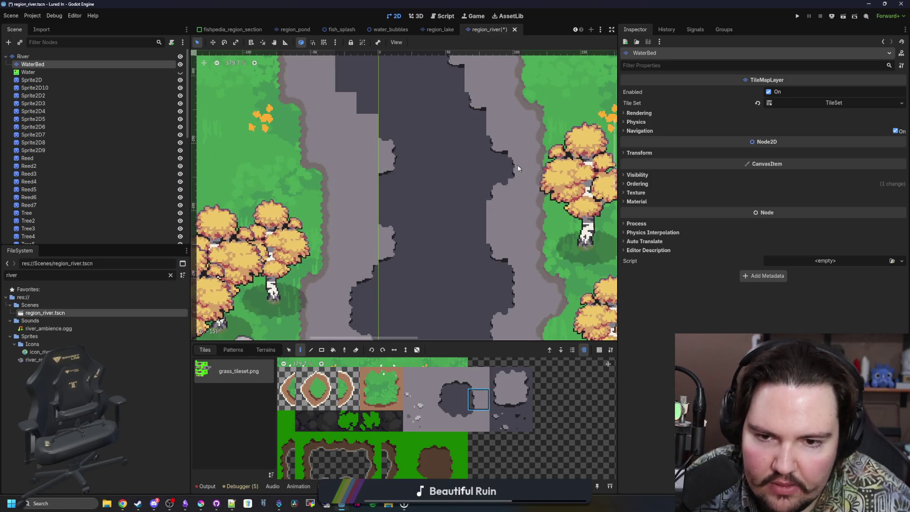
scroll(518, 168, up, 2)
click(435, 399)
click(479, 399)
scroll(469, 237, up, 3)
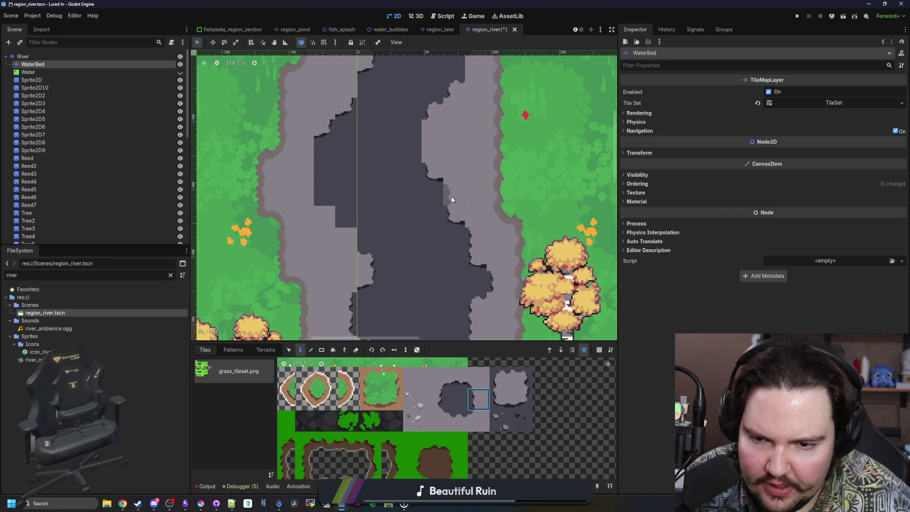
scroll(451, 195, up, 2)
click(521, 378)
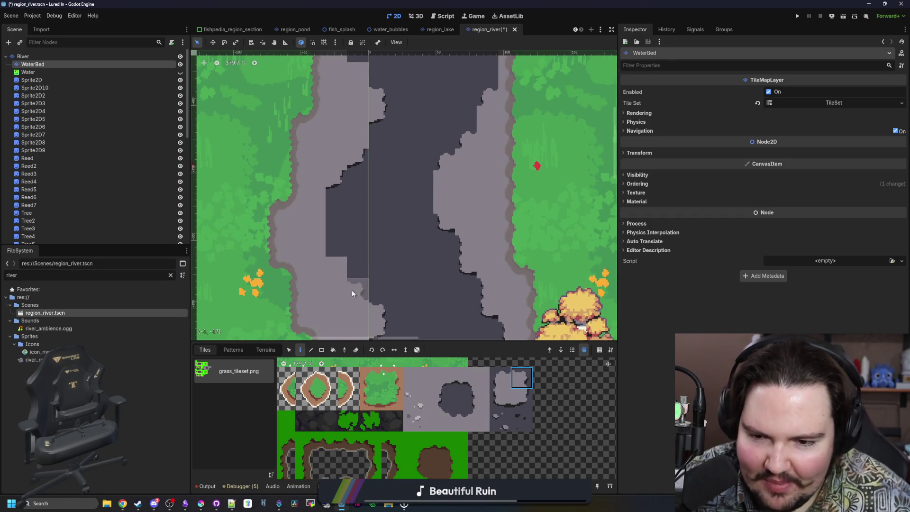
drag(352, 291, 411, 317)
Darken the bank tiles along the left edge and repaint a tile near the channel's top.
click(435, 399)
drag(309, 257, 315, 197)
scroll(431, 315, up, 3)
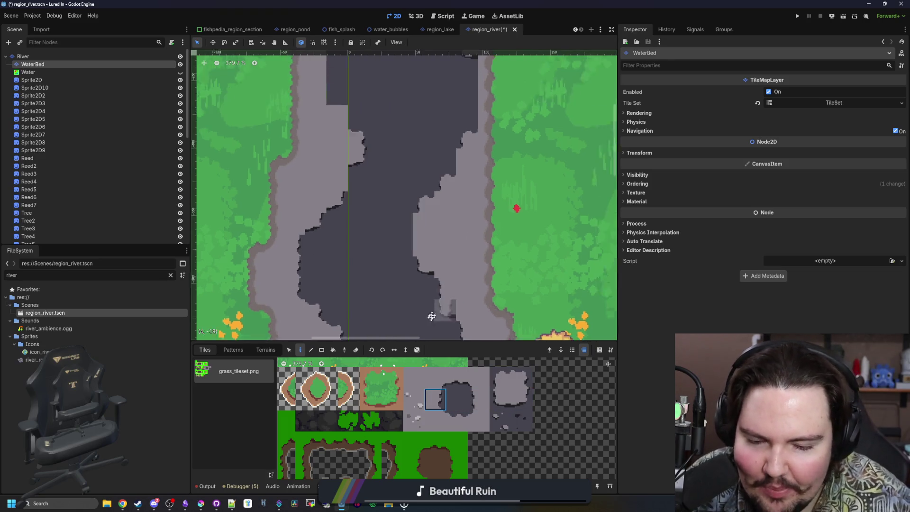
click(471, 407)
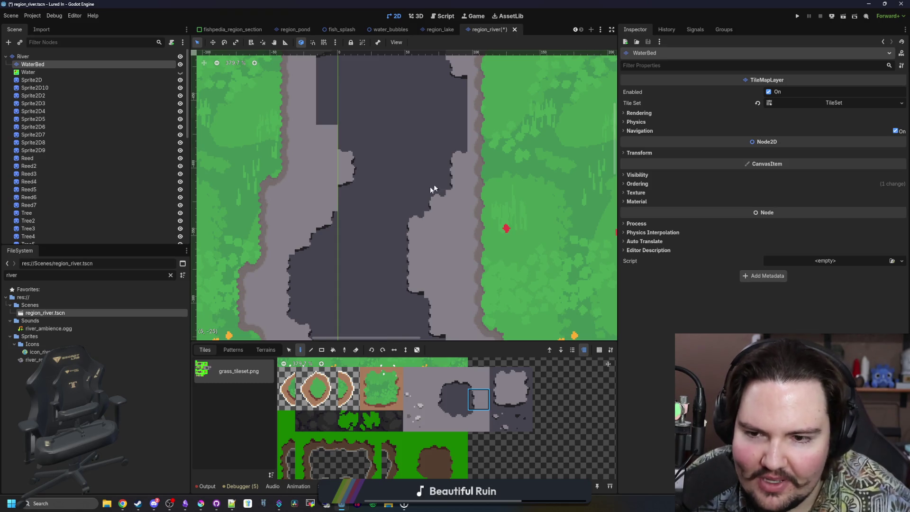
scroll(433, 188, up, 5)
click(433, 393)
click(521, 378)
click(348, 200)
Paint a grey tile at the channel's left edge and flatten the channel's top edge.
click(435, 399)
click(312, 171)
click(456, 378)
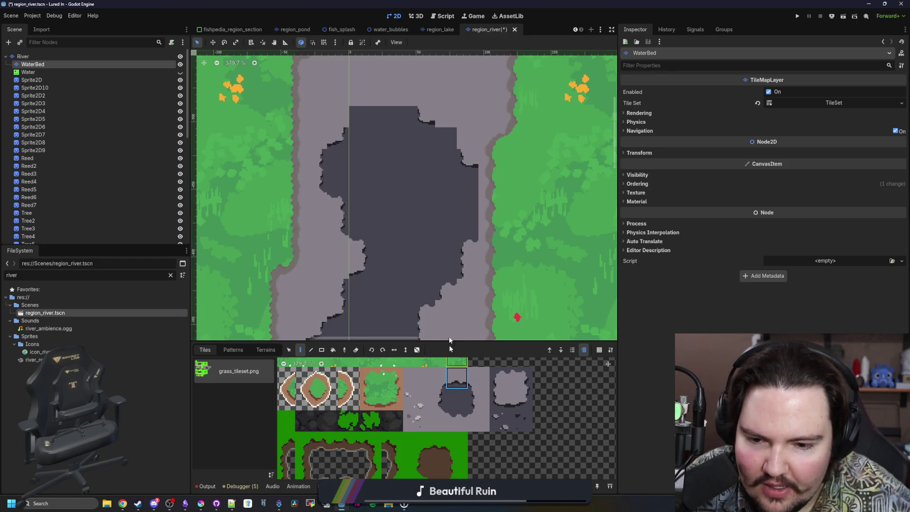
drag(397, 99, 362, 97)
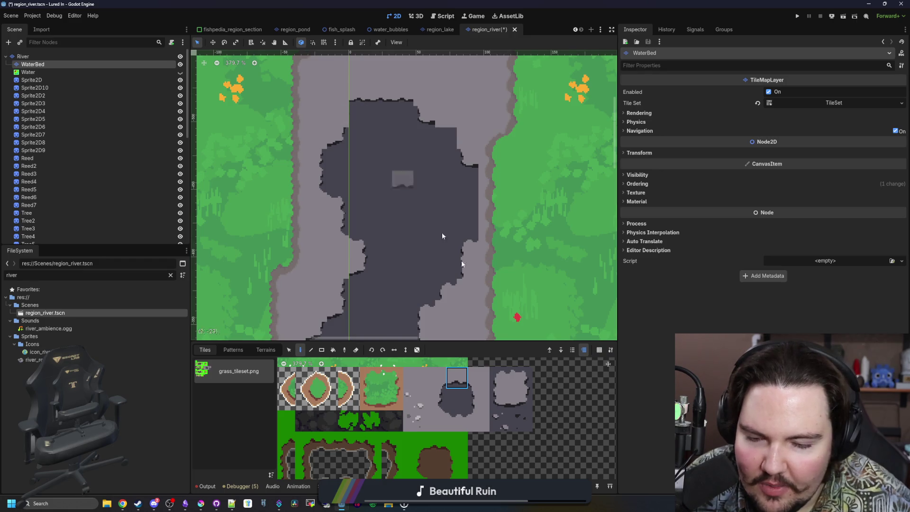
click(435, 399)
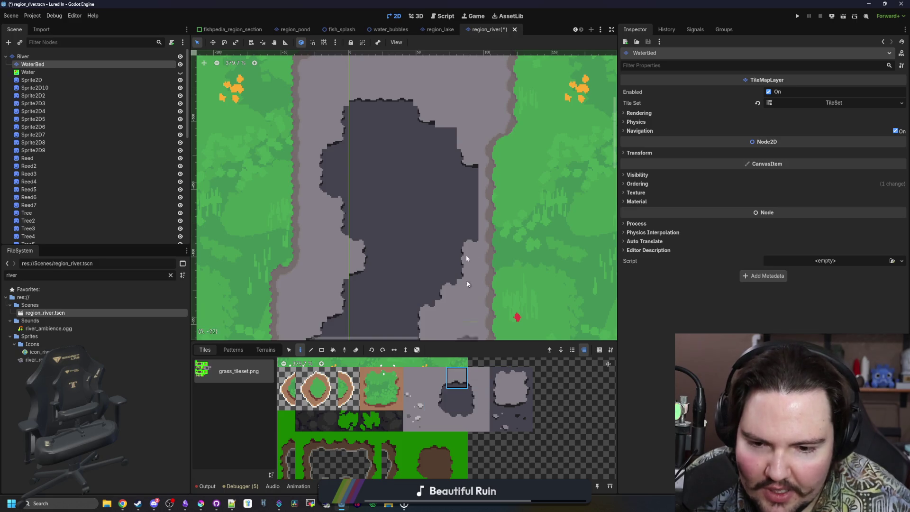
click(478, 399)
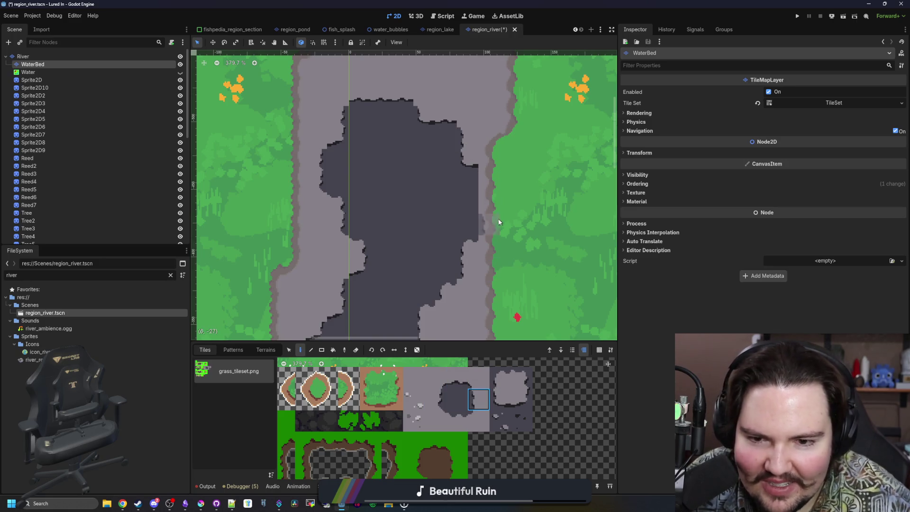
scroll(447, 145, down, 3)
ctrl+scroll(446, 145, down, 2)
scroll(428, 275, down, 6)
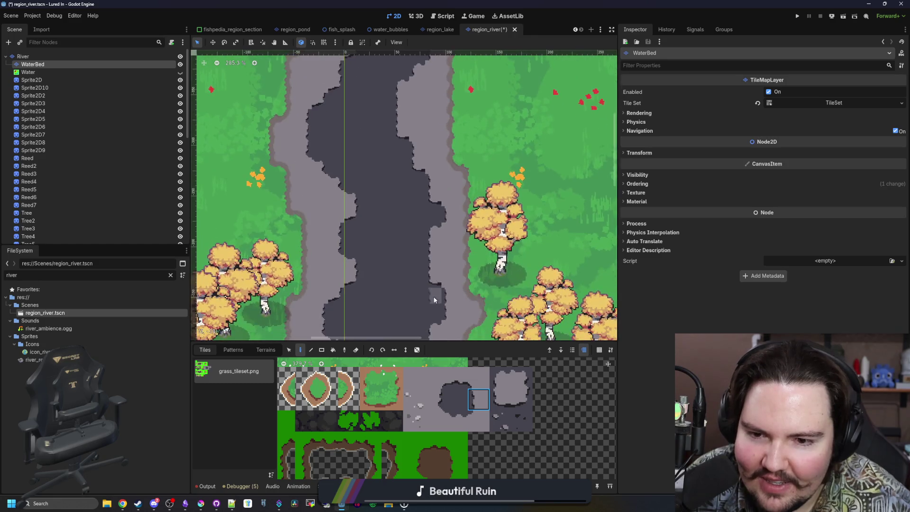
scroll(394, 213, up, 3)
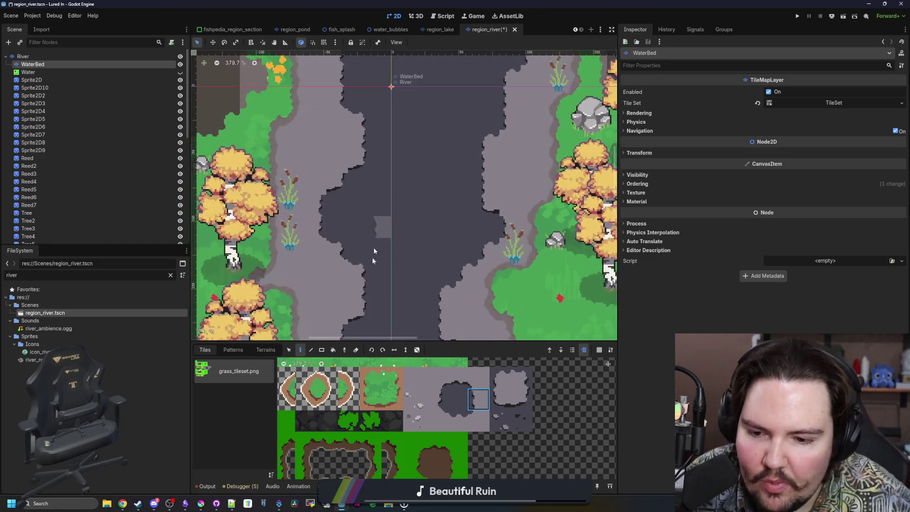
click(500, 377)
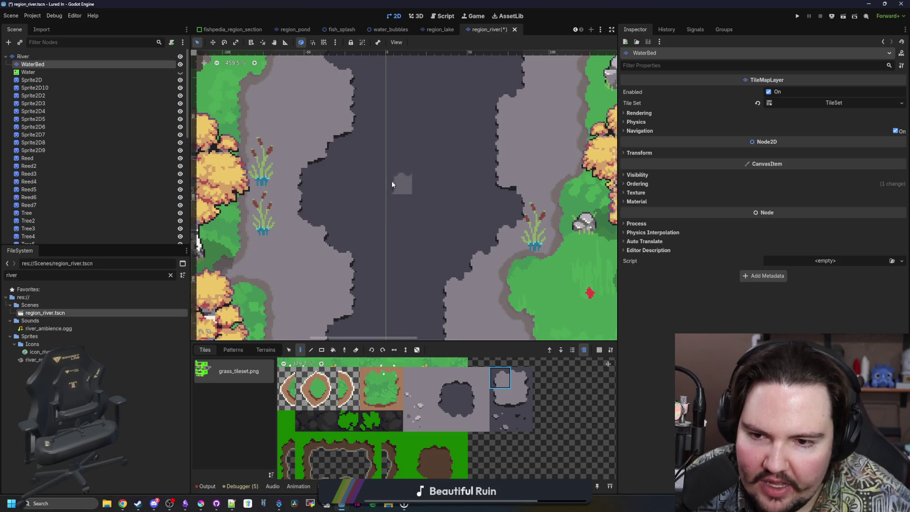
Paint a light rocky tile in the channel centre, then patch it with dark tiles.
click(518, 406)
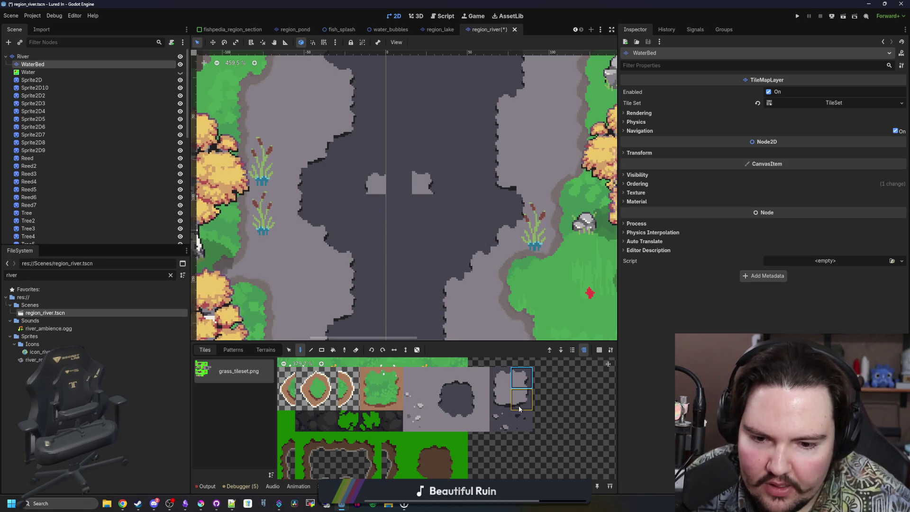
click(422, 195)
click(462, 398)
ctrl+click(403, 208)
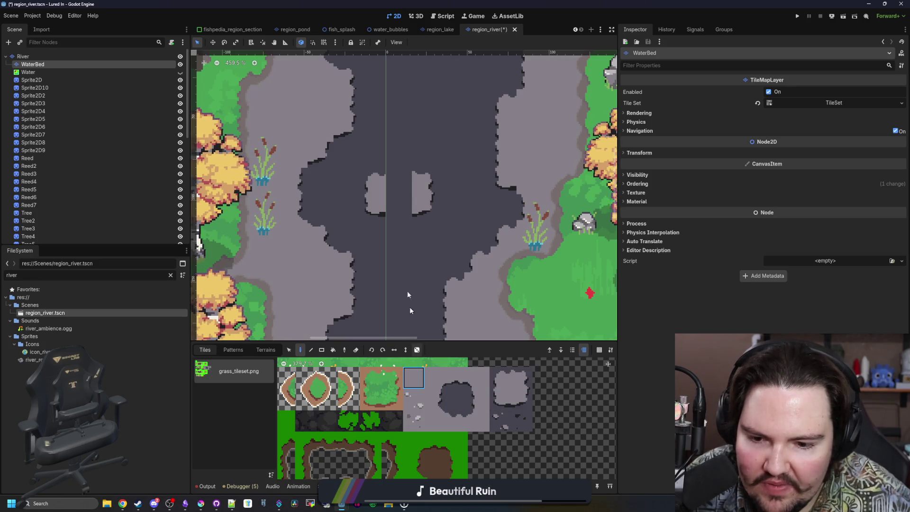
click(457, 378)
click(400, 185)
click(456, 421)
Place grey tiles beside the patch and inside the channel.
scroll(422, 280, down, 7)
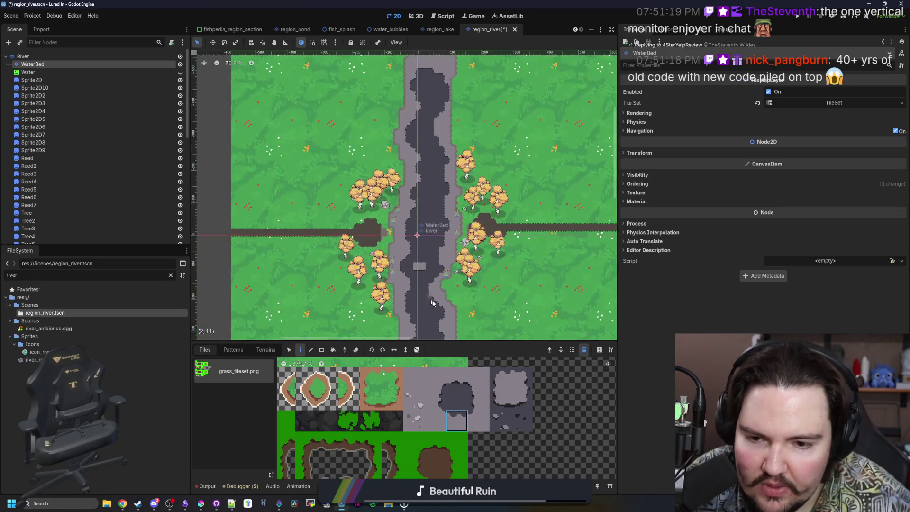
scroll(432, 271, up, 6)
click(500, 377)
scroll(427, 285, up, 3)
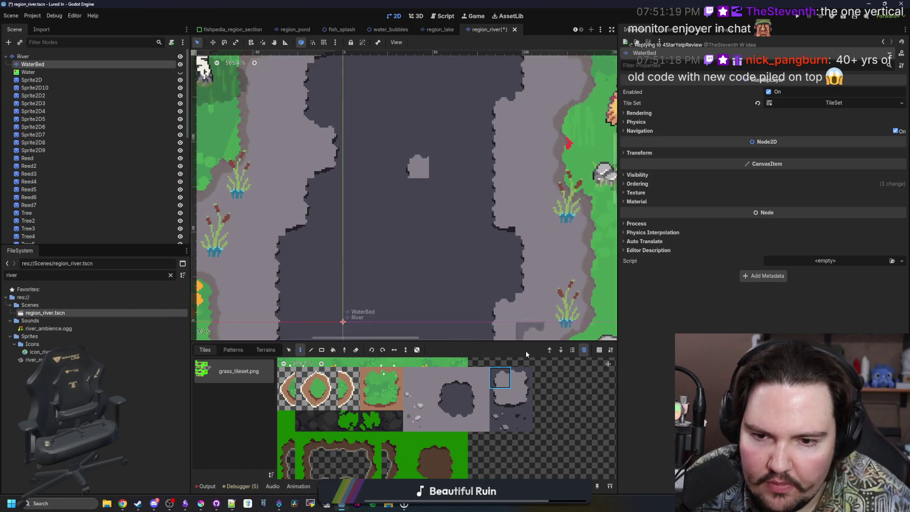
click(441, 166)
click(500, 400)
click(394, 245)
click(395, 245)
click(441, 221)
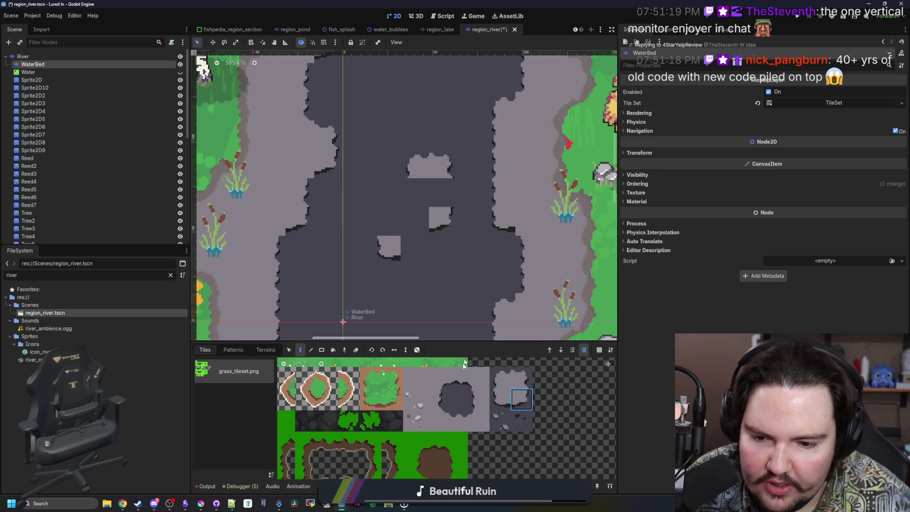
Fill the gaps between the small grey islands with grey riverbed tiles to join them.
click(457, 378)
click(413, 219)
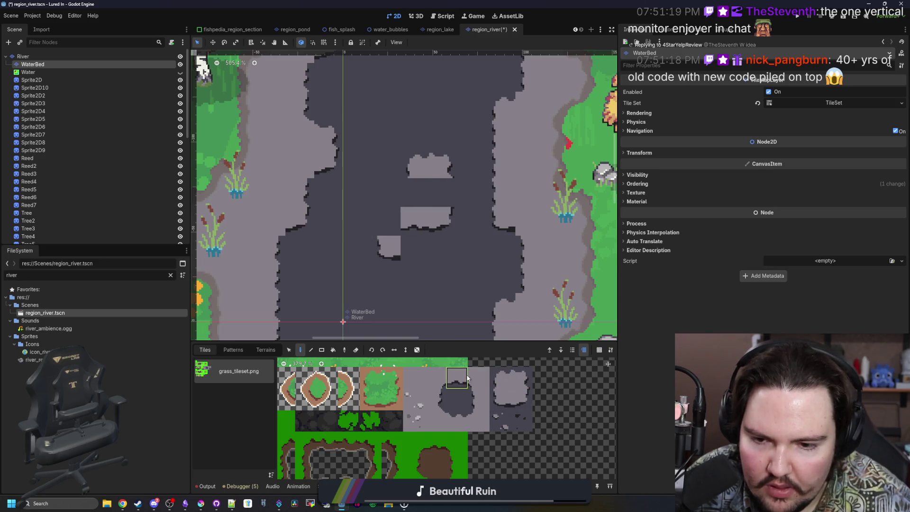
click(525, 405)
click(422, 249)
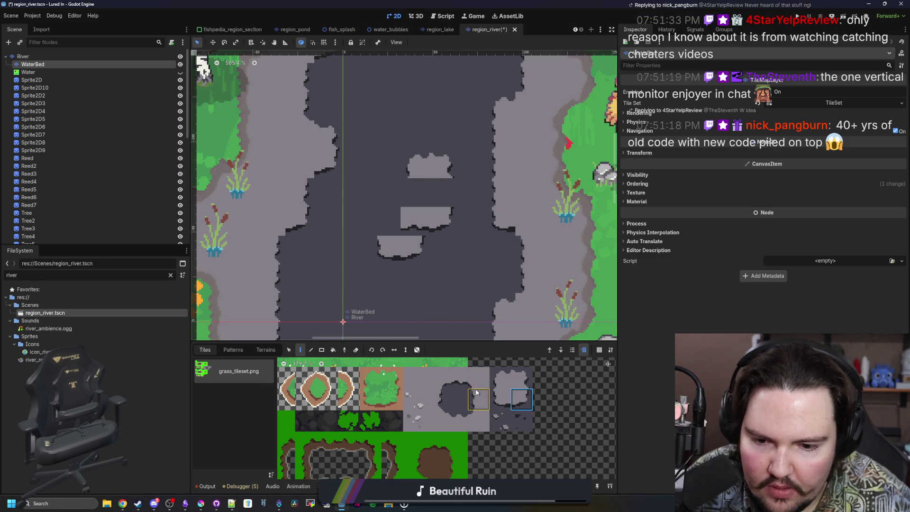
click(395, 232)
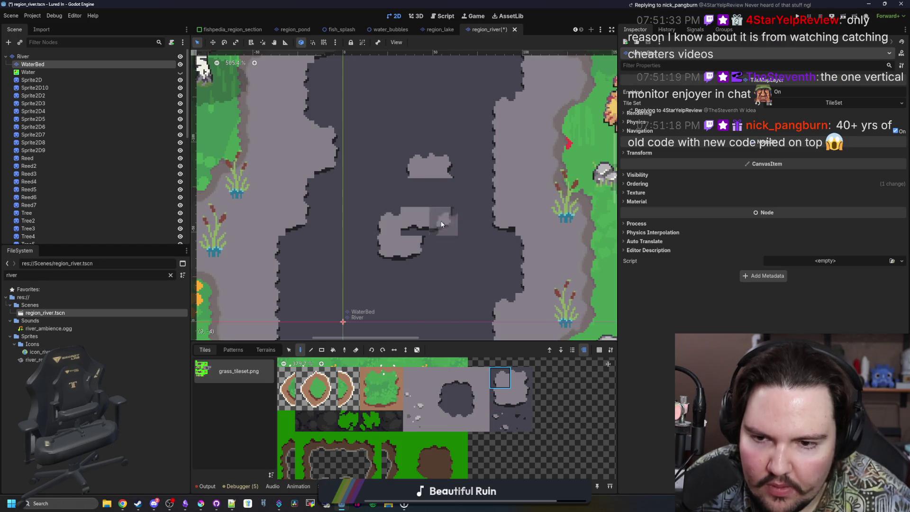
click(477, 398)
click(417, 194)
click(435, 400)
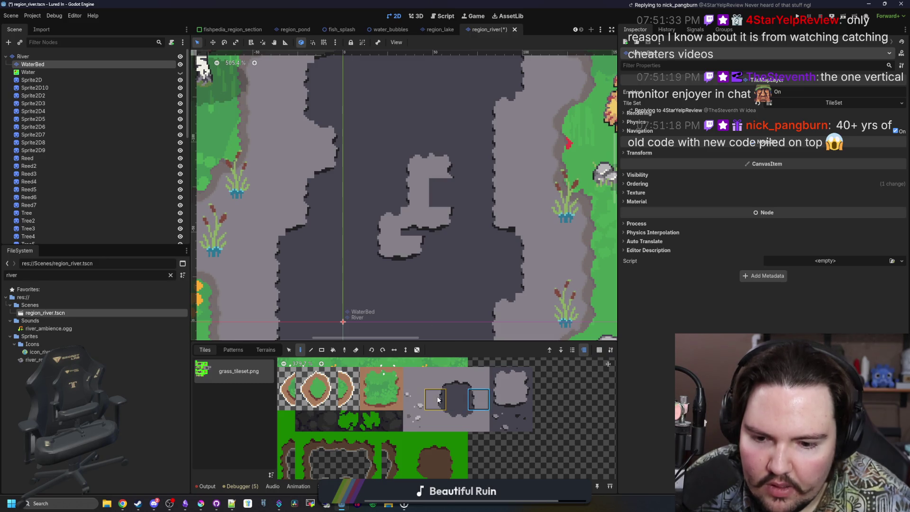
click(434, 190)
click(479, 421)
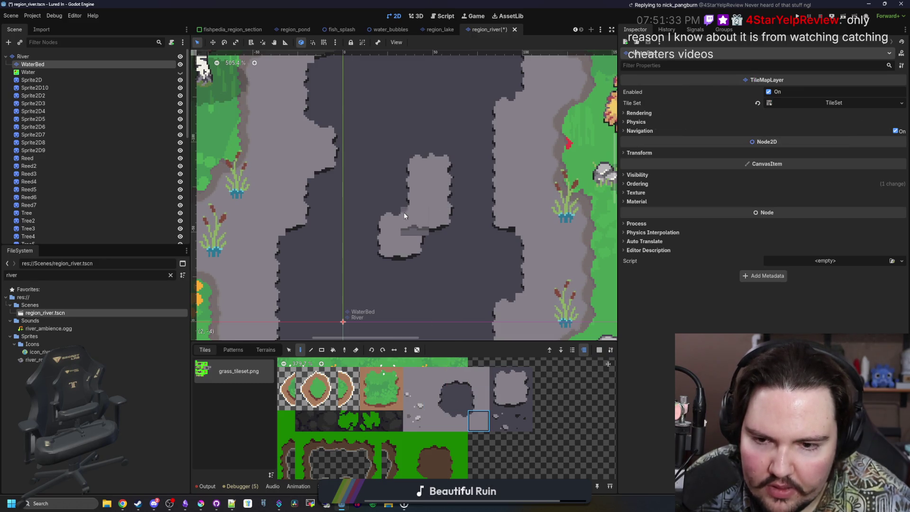
scroll(394, 211, down, 4)
scroll(459, 169, down, 3)
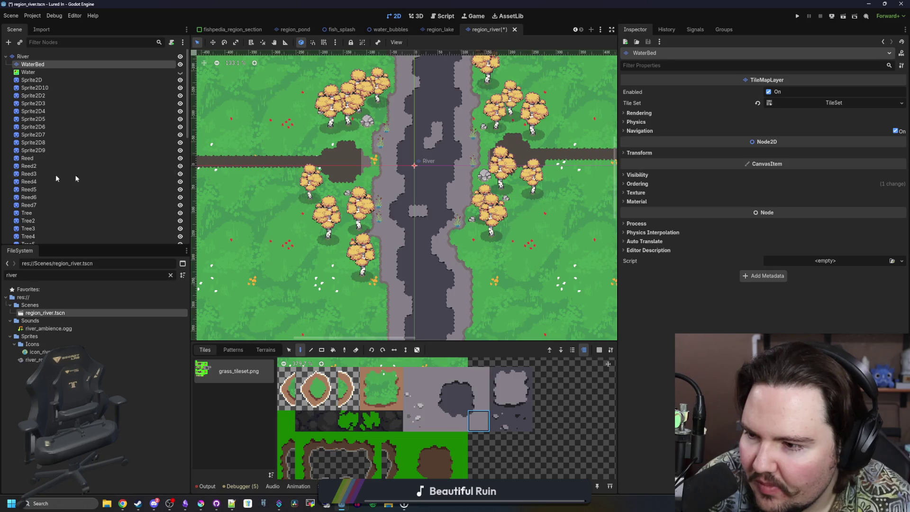
Paint jagged grey riverbed notches along the channel banks, alternating light-grey and plain grey tiles.
scroll(418, 218, up, 9)
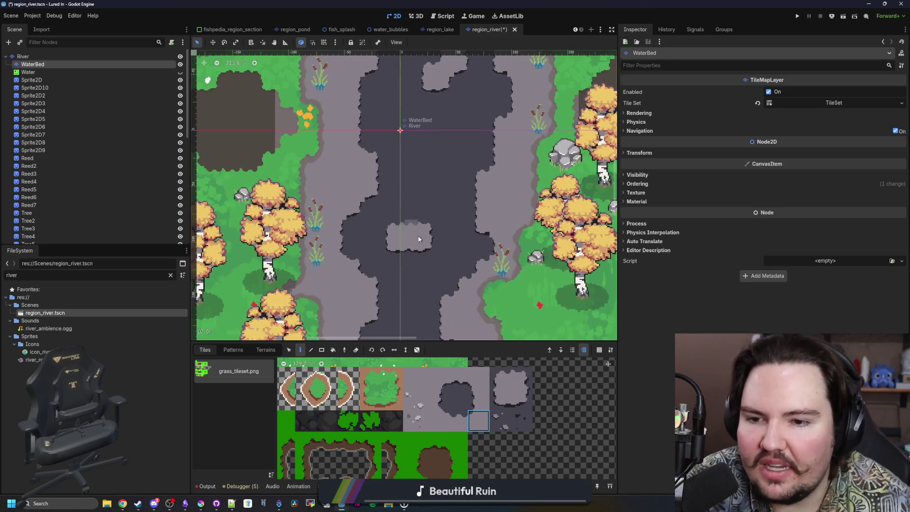
scroll(418, 237, up, 1)
ctrl+click(317, 240)
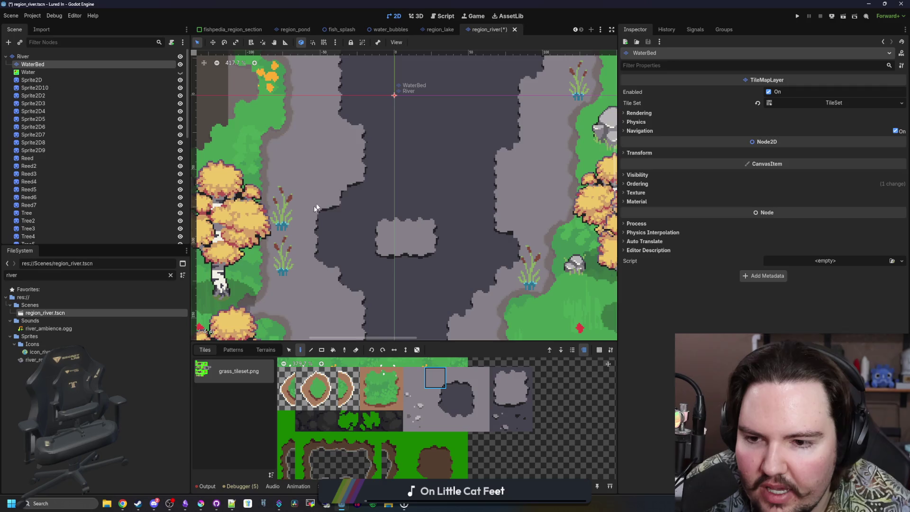
scroll(474, 218, up, 3)
click(479, 421)
scroll(481, 275, up, 2)
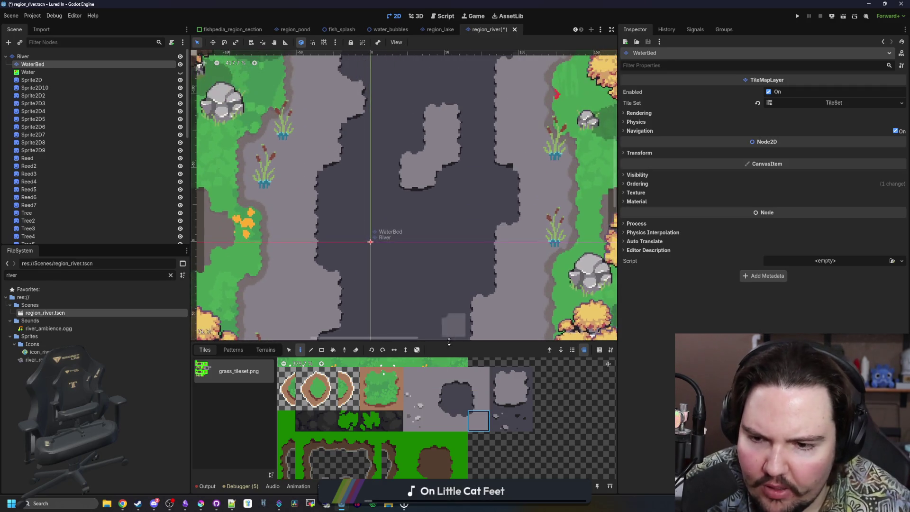
click(438, 382)
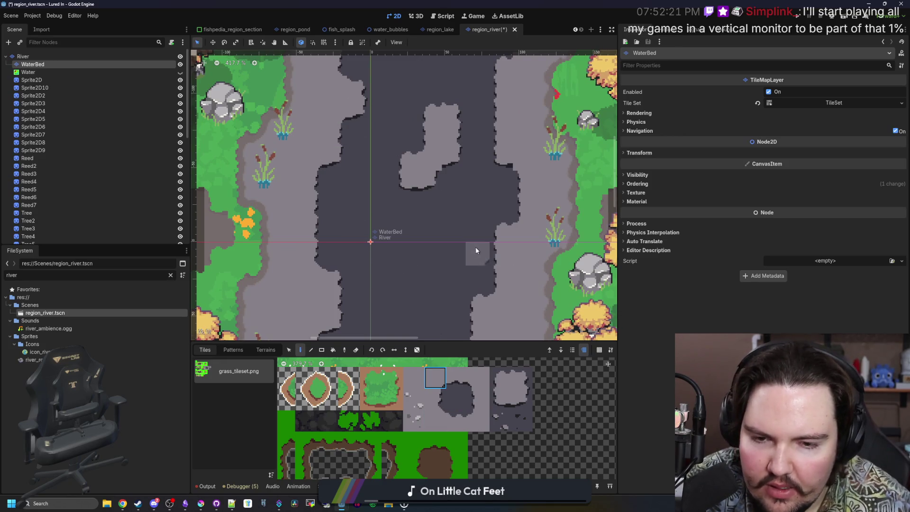
click(488, 380)
scroll(419, 228, up, 5)
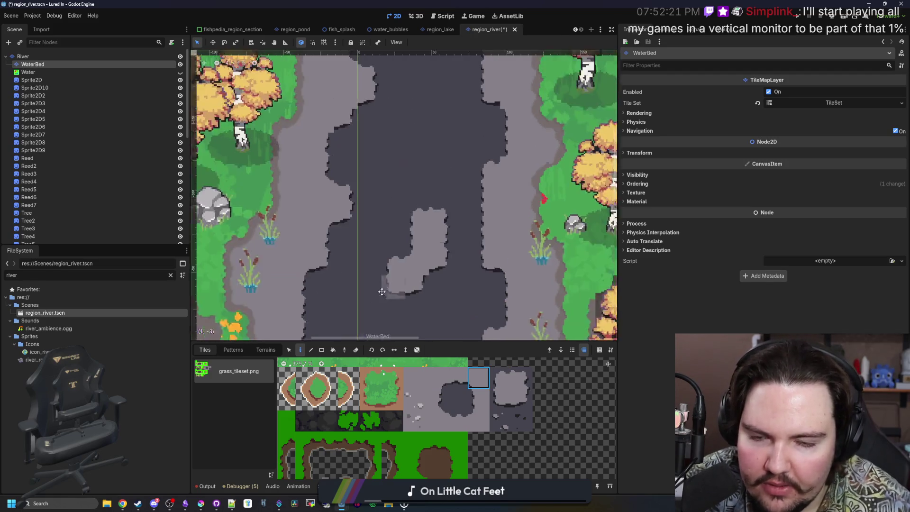
scroll(419, 228, up, 2)
click(435, 378)
scroll(451, 230, up, 2)
Continue notching the upstream channel edges with light-grey, lower and plain grey riverbed tiles.
ctrl+click(451, 230)
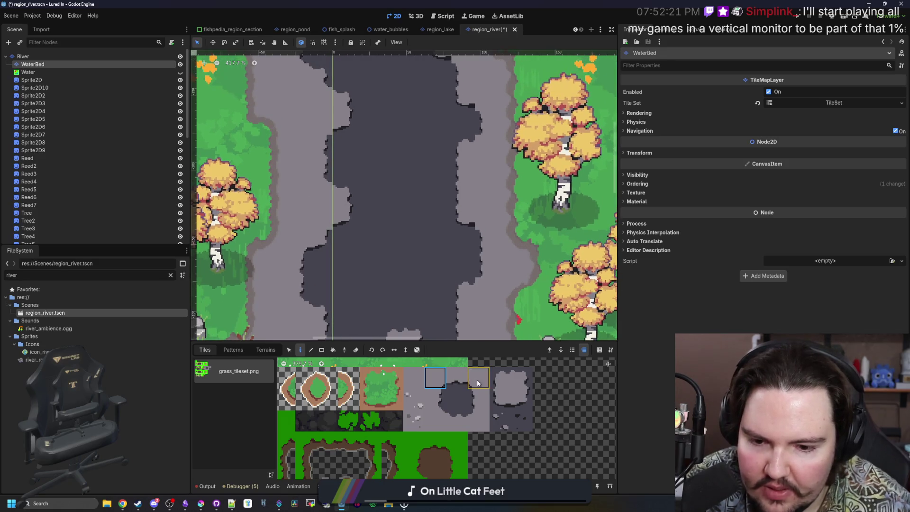
click(476, 423)
click(435, 383)
scroll(332, 261, up, 3)
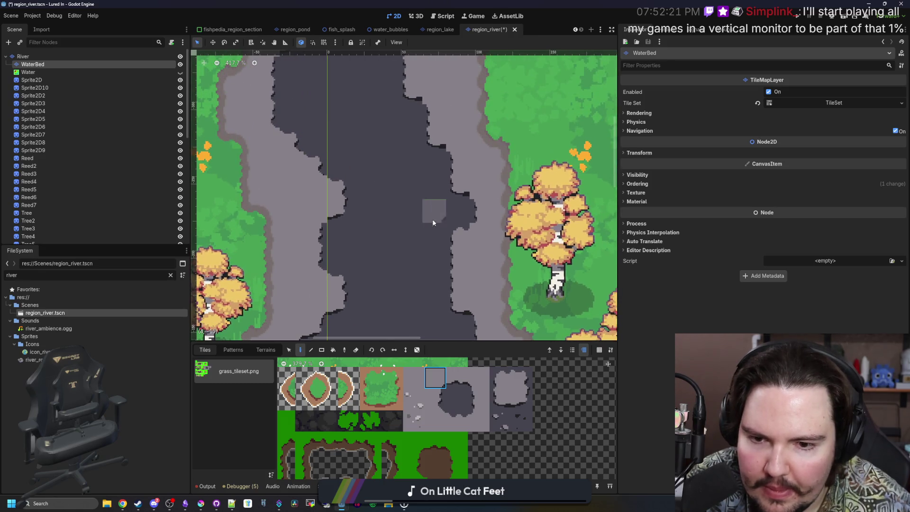
click(479, 421)
click(477, 377)
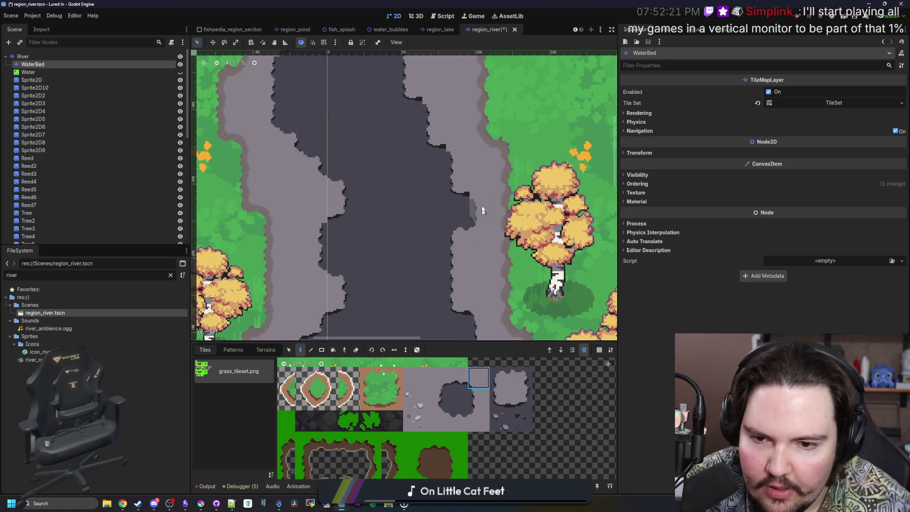
scroll(473, 203, up, 3)
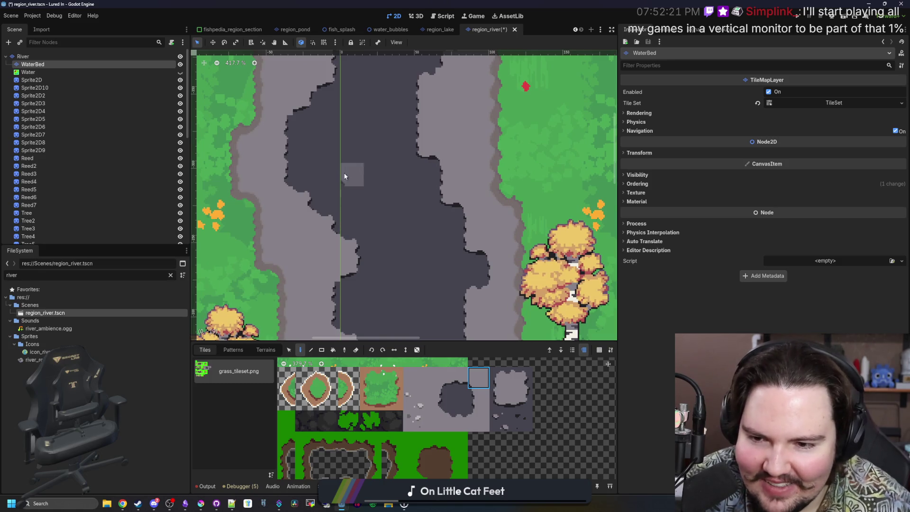
click(439, 383)
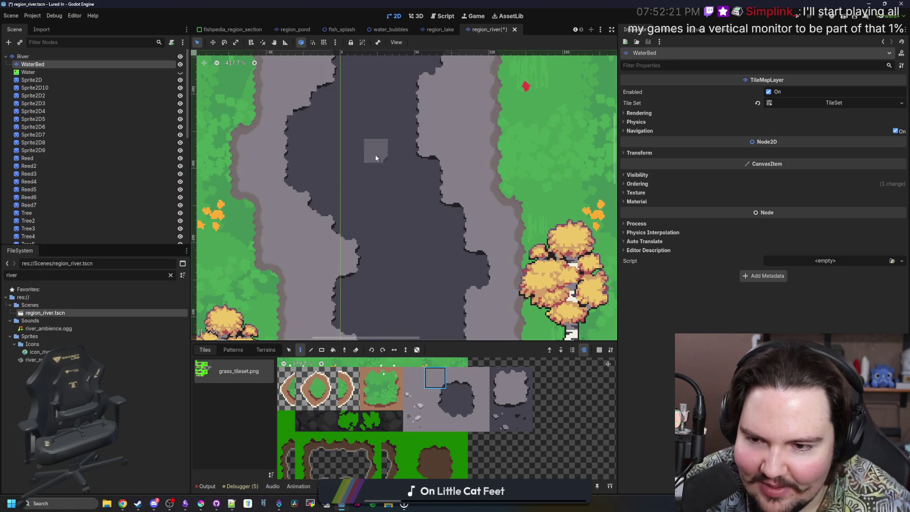
scroll(338, 219, up, 4)
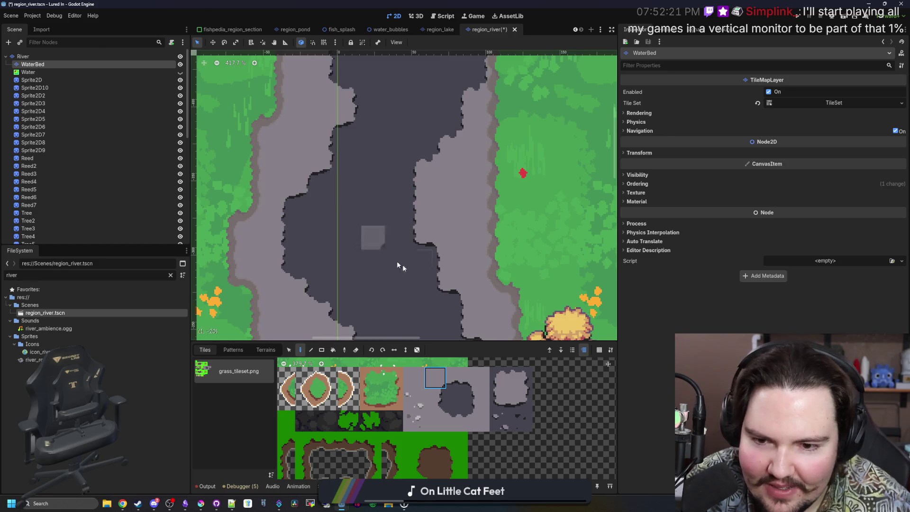
scroll(418, 294, up, 3)
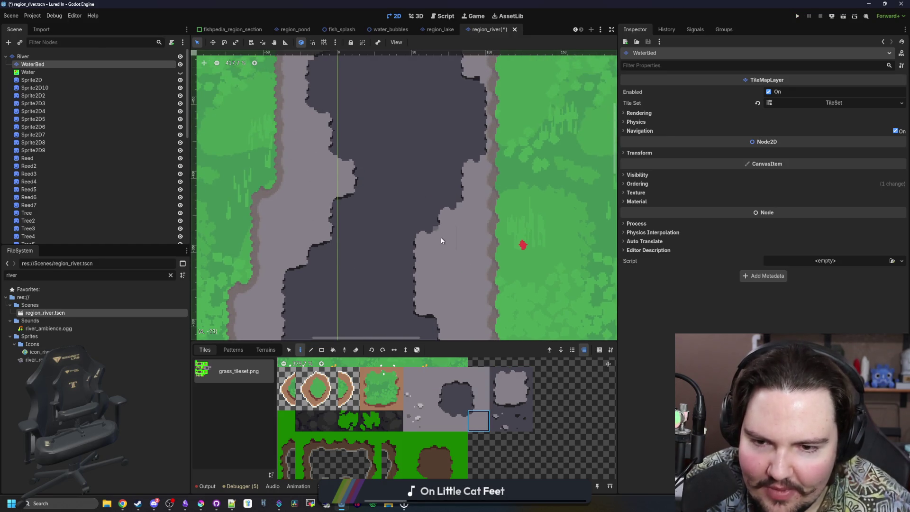
scroll(463, 216, up, 3)
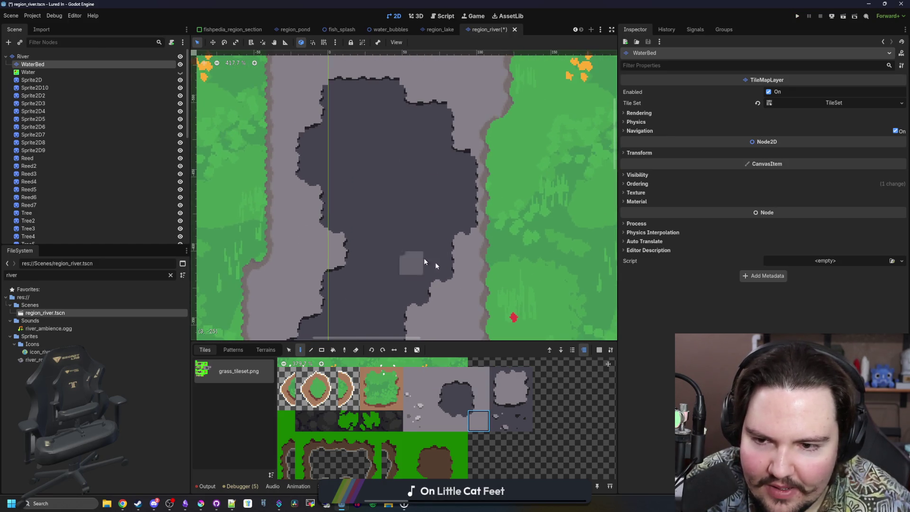
click(472, 385)
click(436, 382)
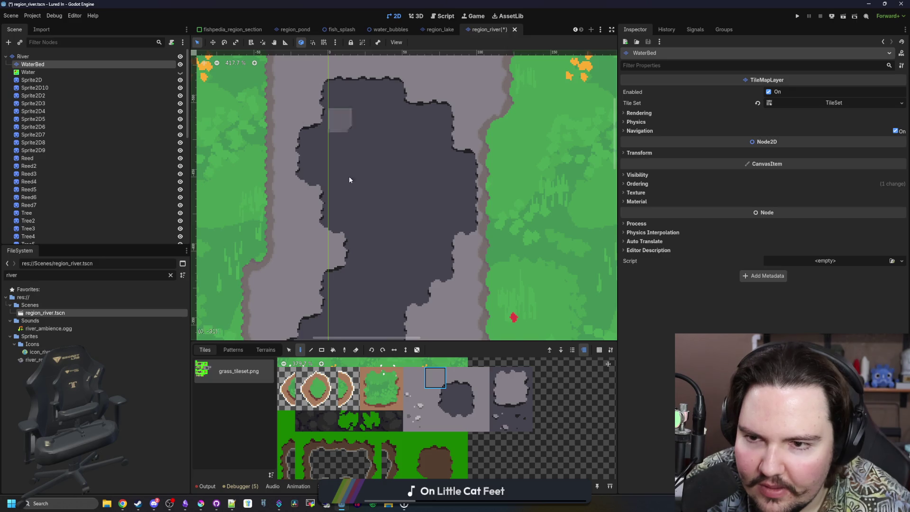
scroll(349, 180, down, 3)
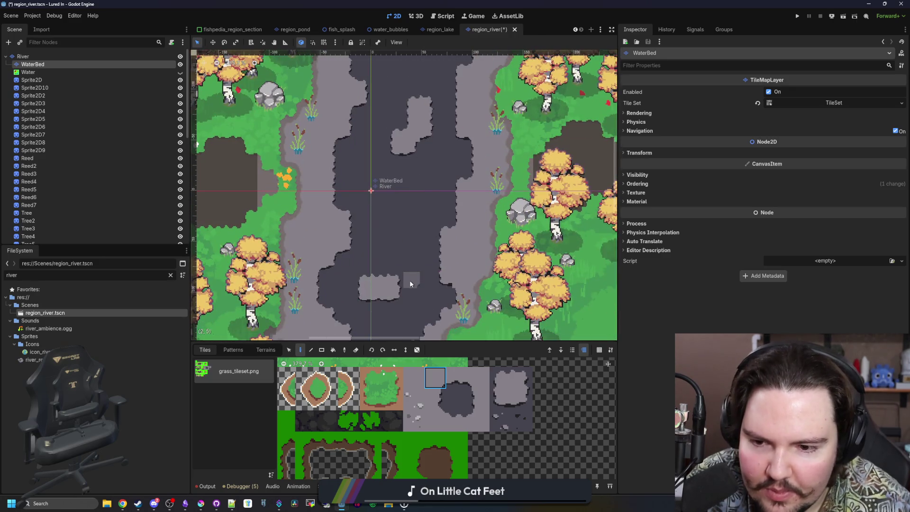
scroll(411, 283, up, 2)
Paint the upstream channel with plain, dark-edged and light-grey tiles while panning upriver.
click(479, 378)
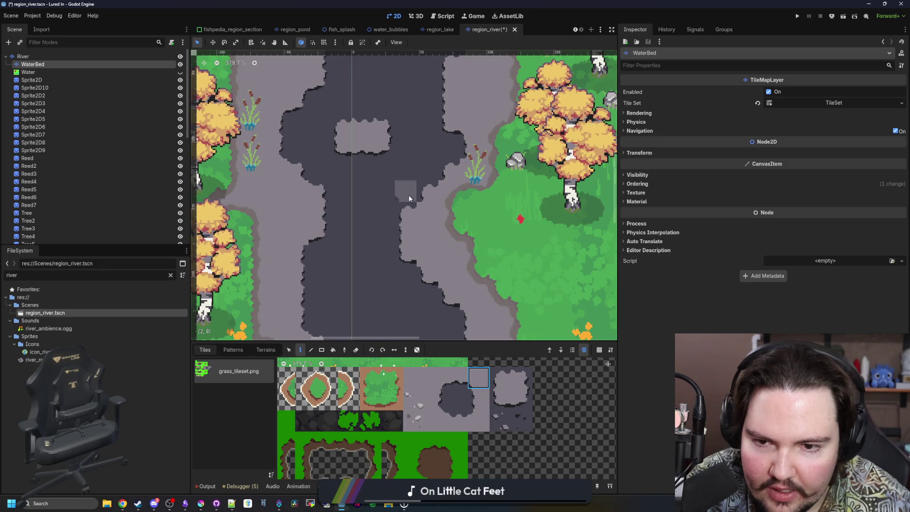
scroll(409, 198, up, 1)
click(478, 421)
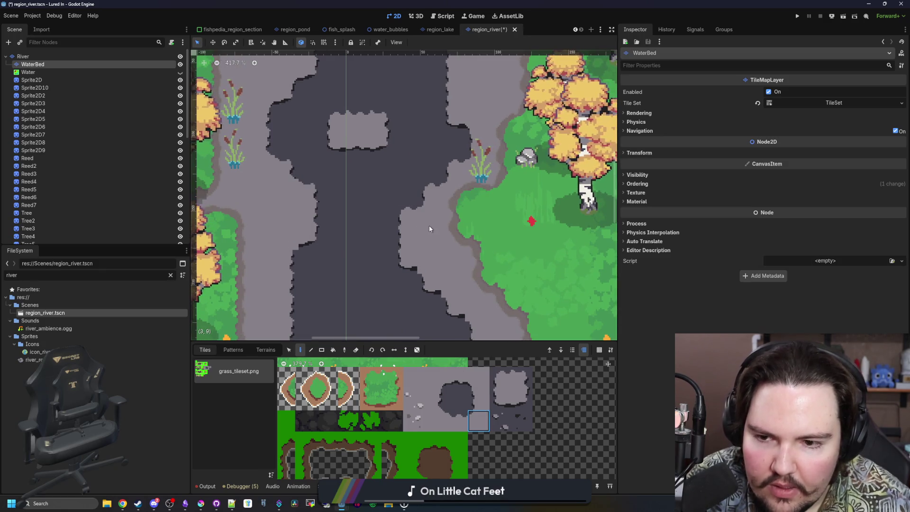
drag(355, 298, 392, 255)
ctrl+click(341, 192)
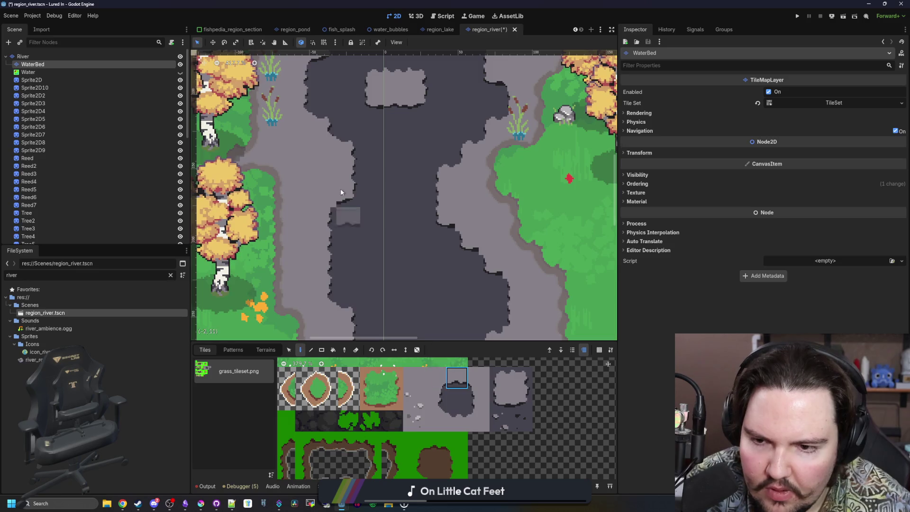
ctrl+click(318, 191)
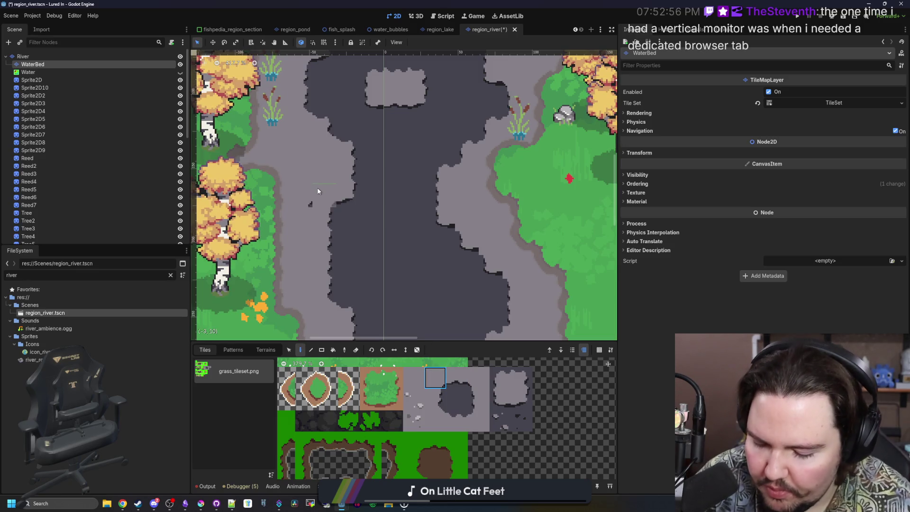
ctrl+click(470, 225)
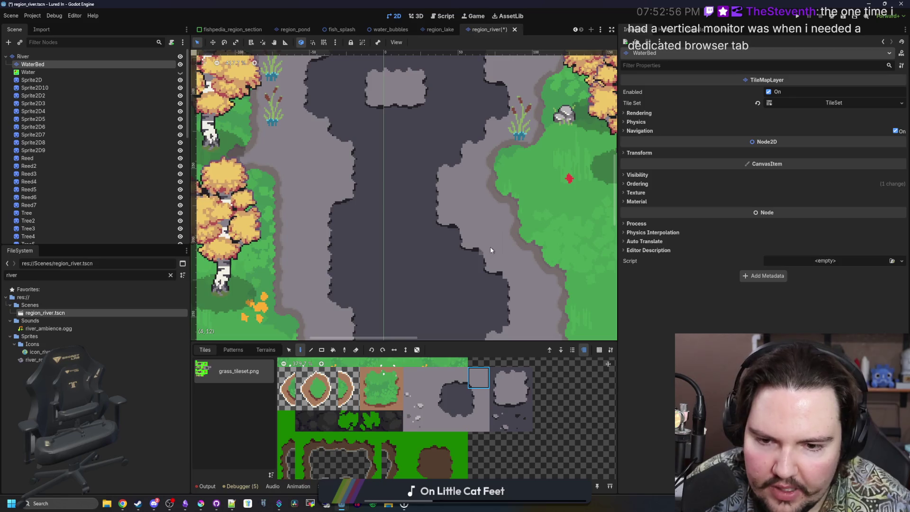
scroll(480, 309, down, 5)
scroll(426, 293, right, 3)
click(480, 417)
click(482, 381)
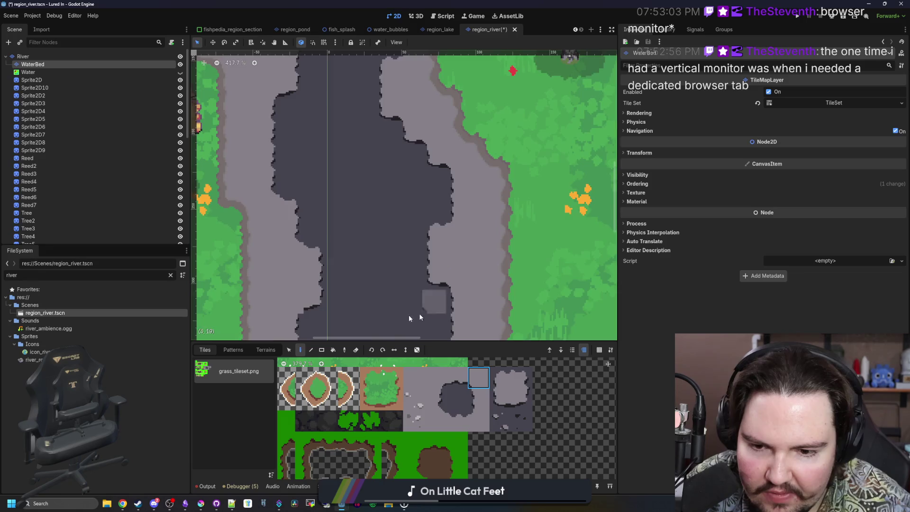
Finish the channel with light-grey riverbed tiles sampled from the map, then zoom out over the river.
scroll(411, 318, down, 5)
scroll(410, 318, left, 1)
ctrl+click(333, 199)
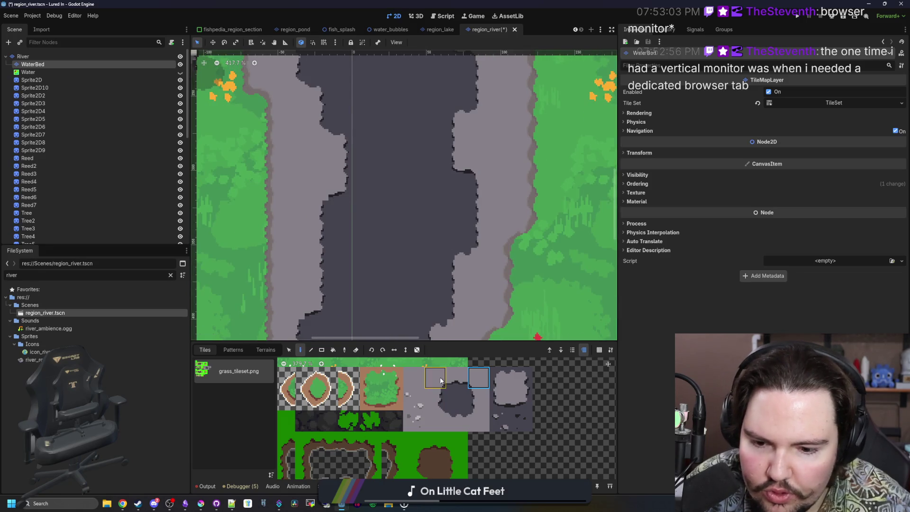
ctrl+click(459, 319)
scroll(461, 246, down, 2)
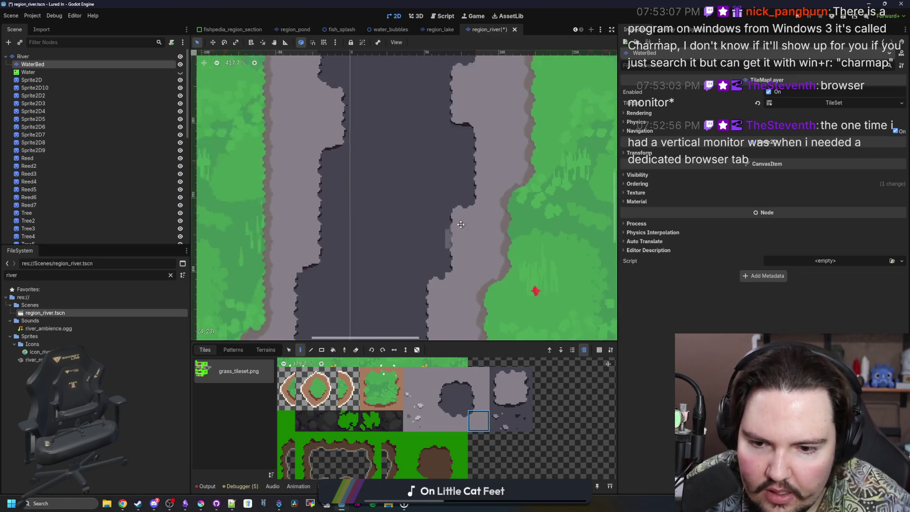
scroll(462, 238, down, 4)
scroll(462, 238, left, 1)
click(435, 378)
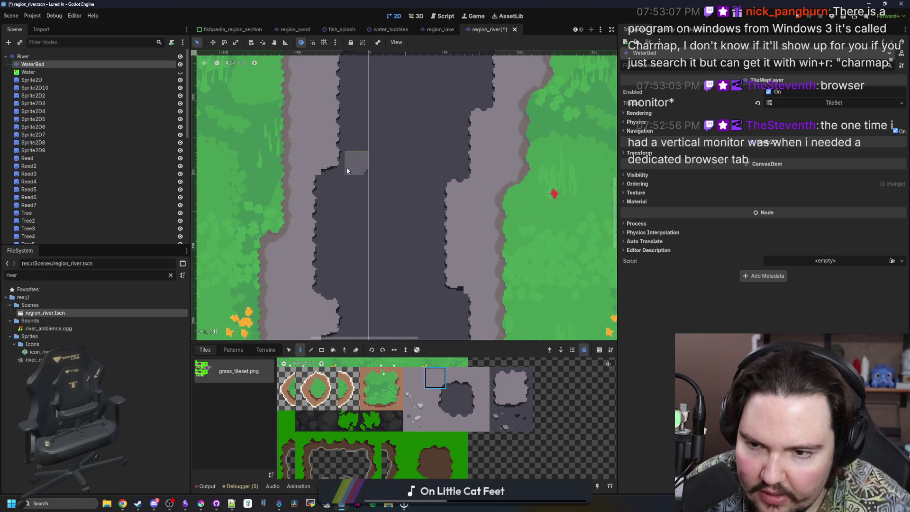
scroll(379, 209, down, 5)
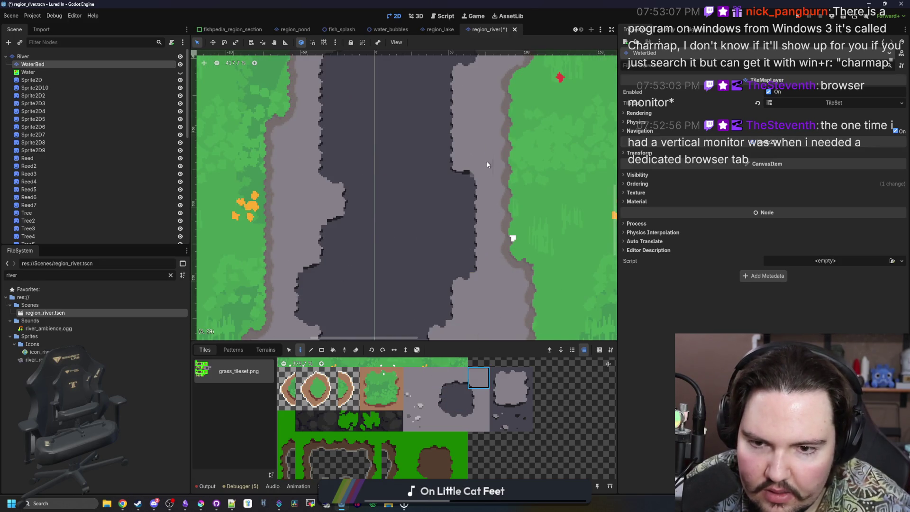
scroll(487, 165, down, 3)
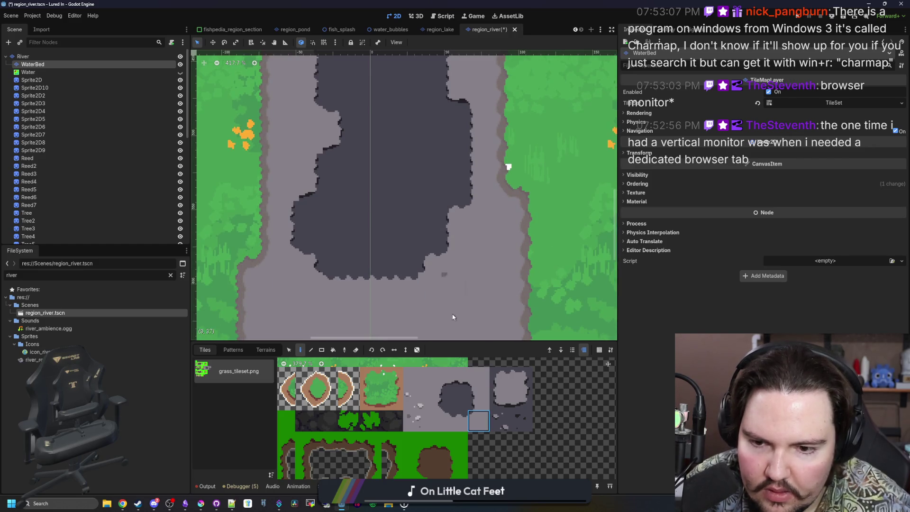
click(444, 425)
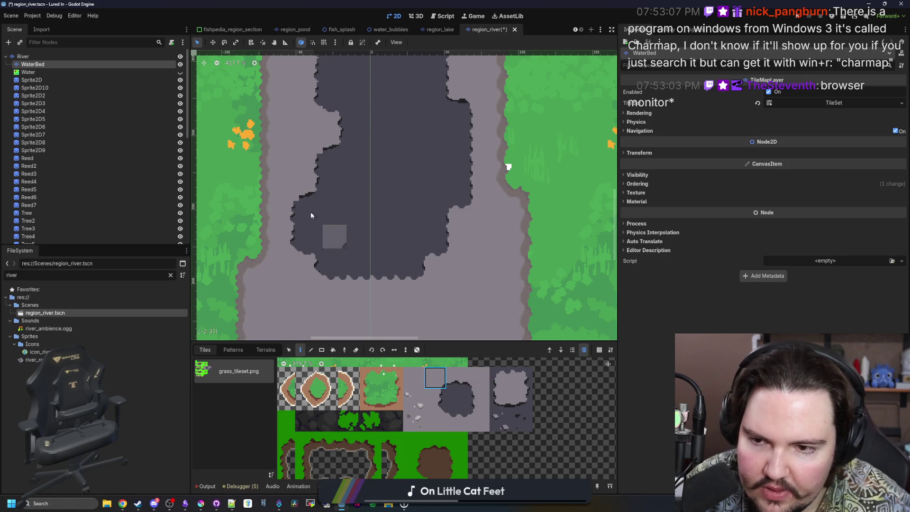
scroll(375, 248, down, 6)
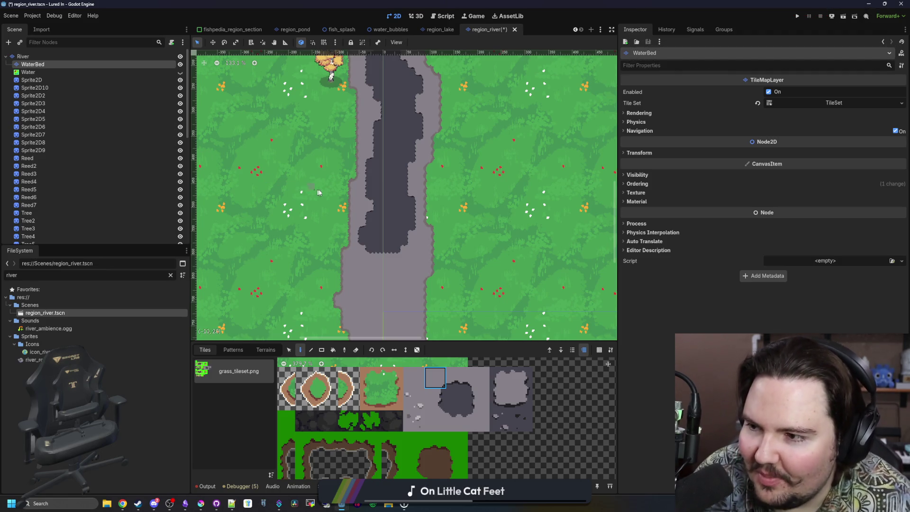
scroll(364, 266, down, 2)
Zoom onto the crossroad, save the region_river scene with Ctrl+S, and nudge the view.
scroll(363, 266, down, 2)
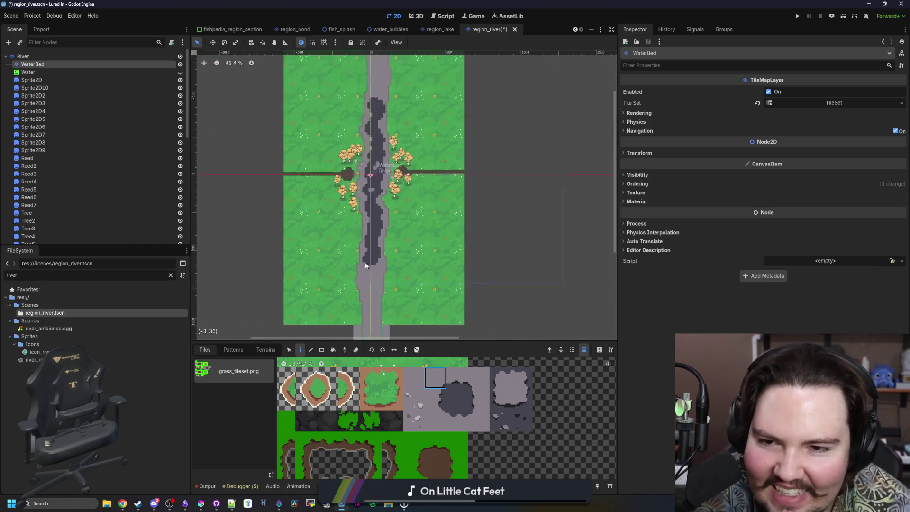
scroll(369, 192, up, 3)
scroll(365, 211, up, 4)
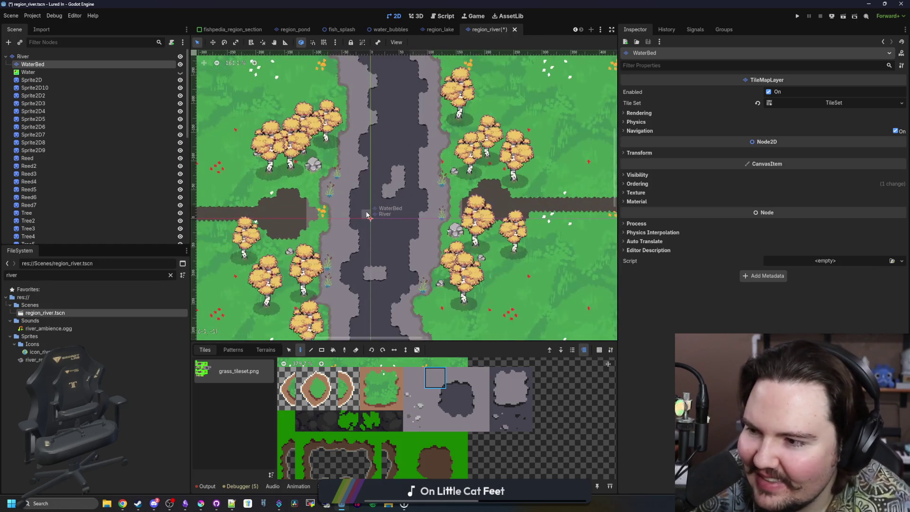
key(ctrl+s)
scroll(373, 229, up, 2)
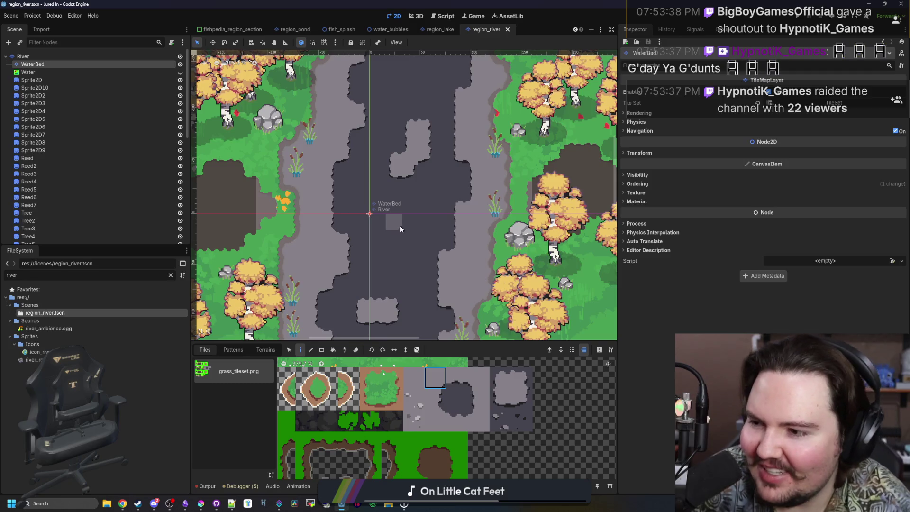
drag(370, 231, 393, 246)
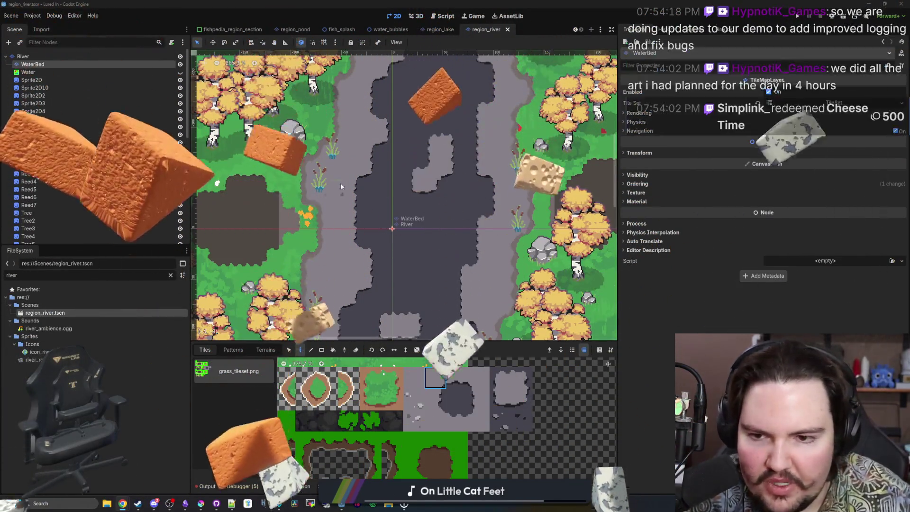
drag(412, 229, 427, 235)
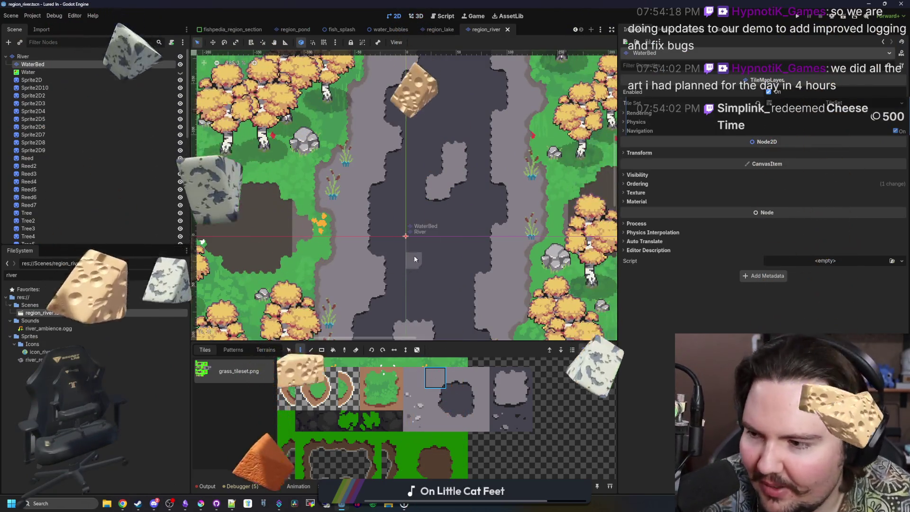
scroll(413, 255, down, 2)
scroll(405, 231, down, 6)
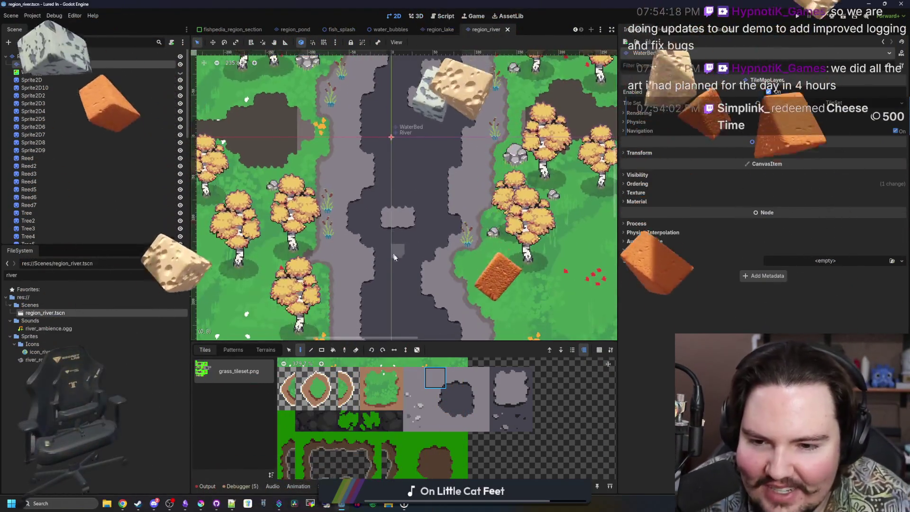
scroll(439, 234, up, 10)
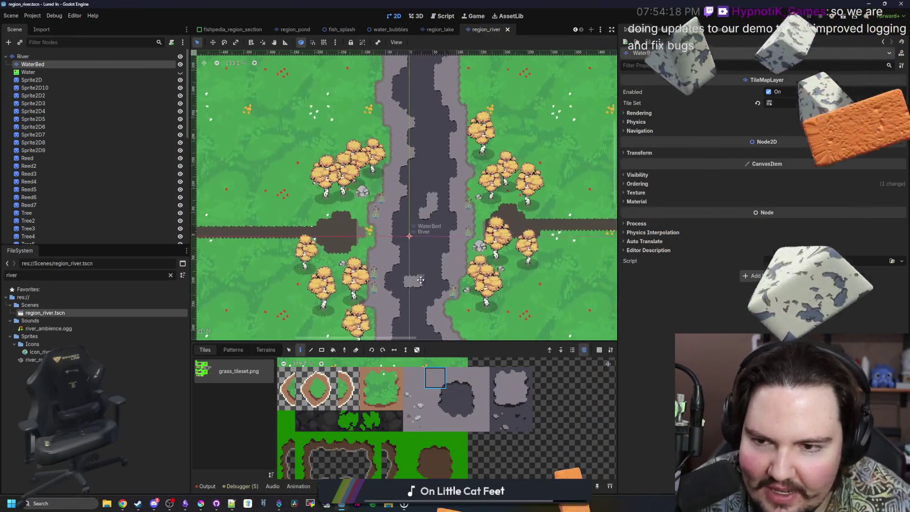
Select the pebbled grey tile, save, and turn on random tile placement with scattering 5.
click(413, 420)
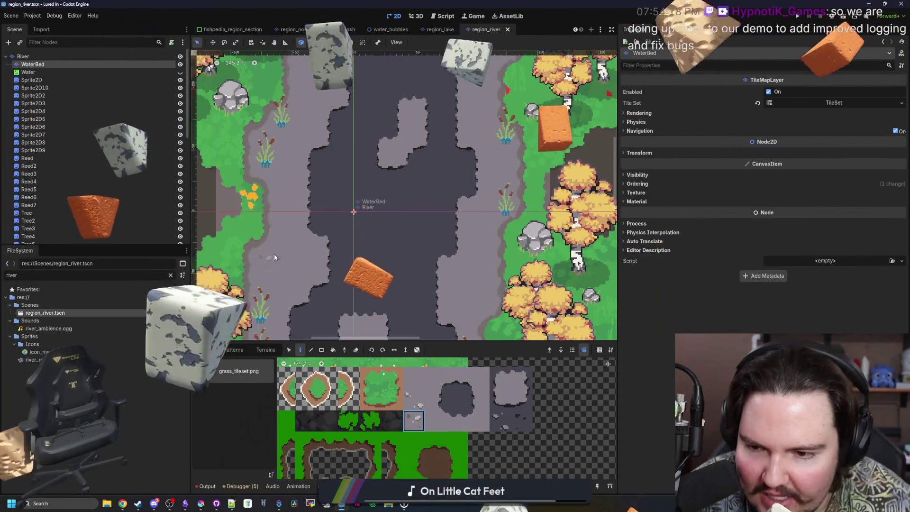
scroll(311, 266, up, 3)
scroll(422, 303, down, 2)
key(ctrl+s)
click(417, 350)
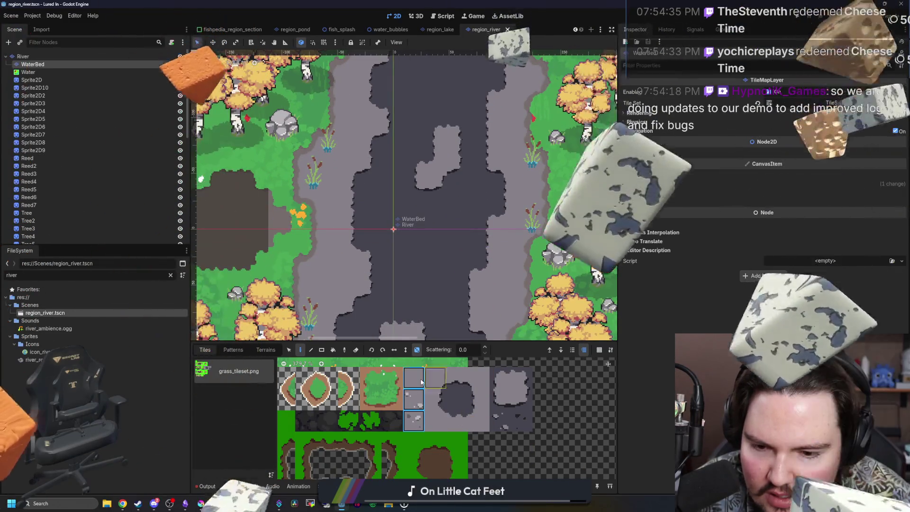
double_click(454, 349)
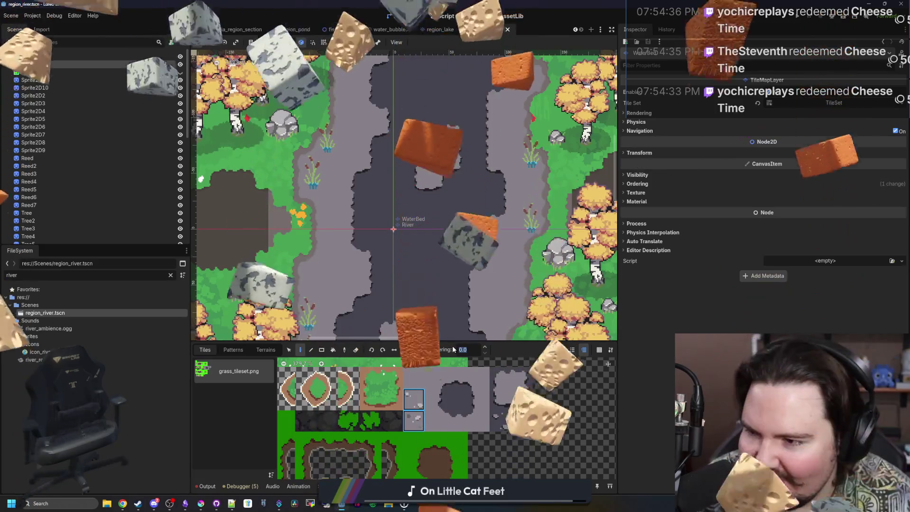
text(5)
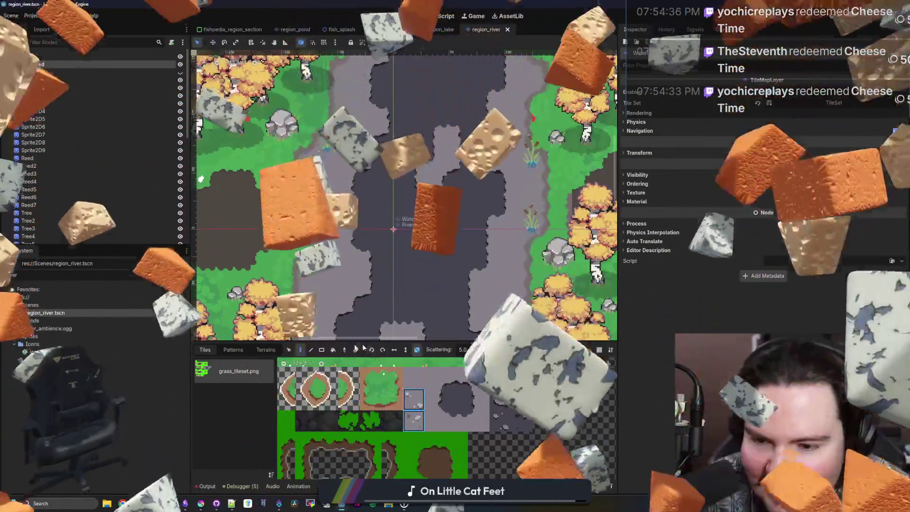
Bucket-fill the riverbed areas with the random scatter of plain and pebbled grey tiles.
click(333, 349)
click(333, 264)
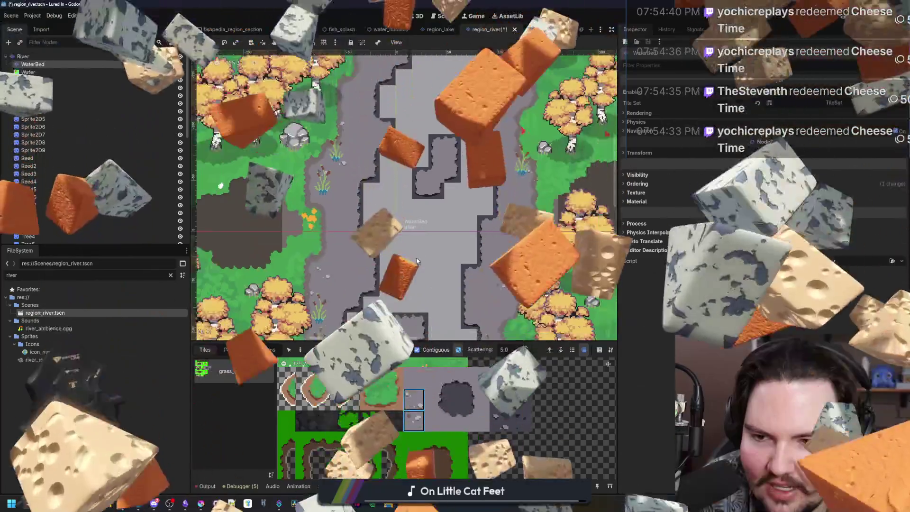
scroll(351, 313, down, 3)
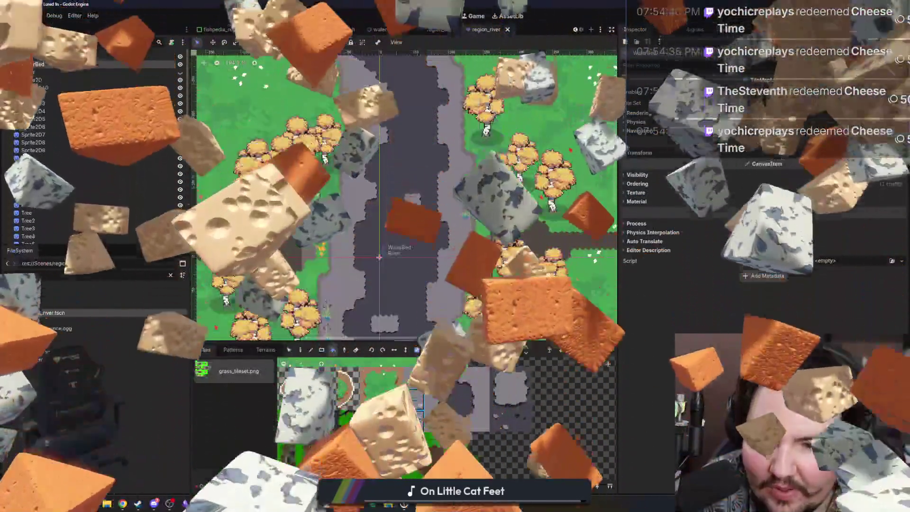
click(398, 213)
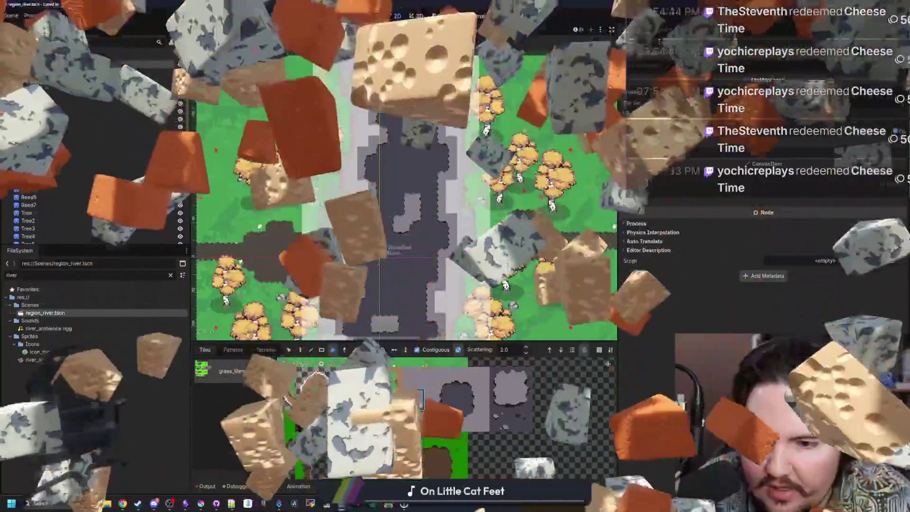
scroll(417, 261, down, 3)
scroll(417, 142, up, 2)
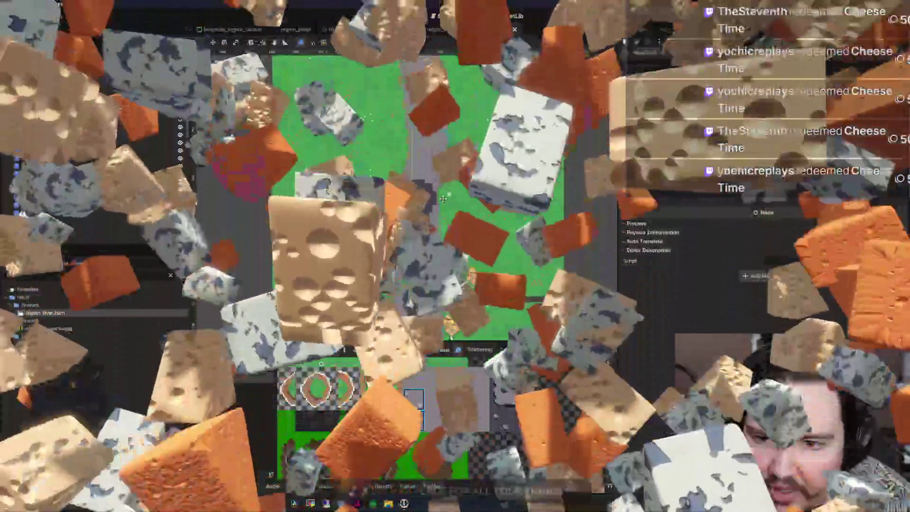
scroll(379, 200, up, 2)
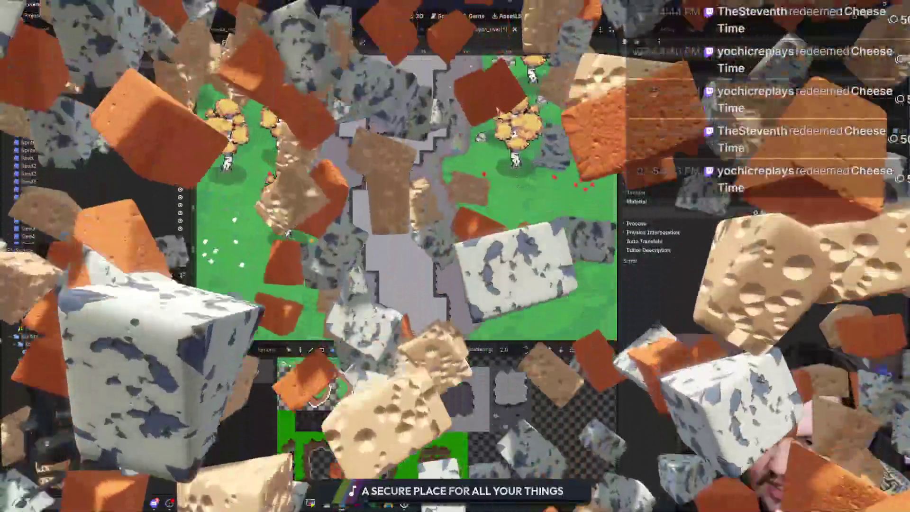
scroll(379, 200, up, 2)
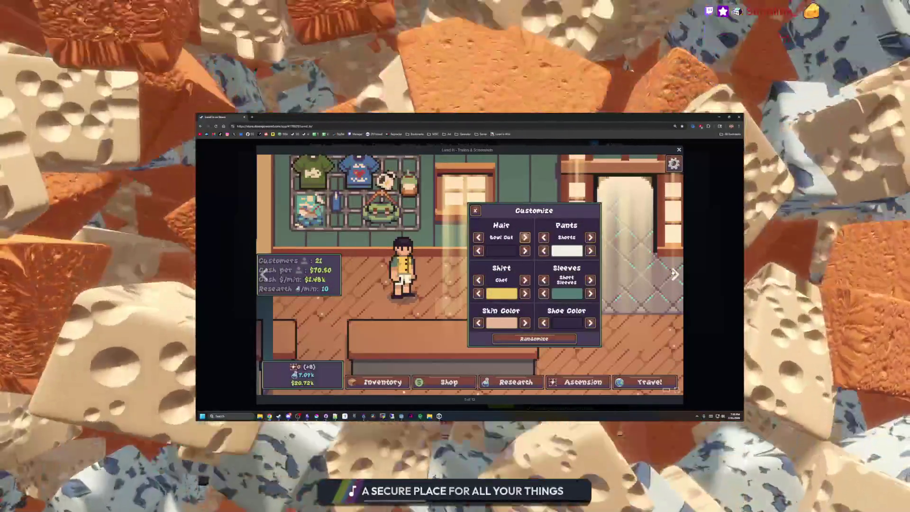
Flip through all the Lured In screenshots in the gallery viewer, then close it.
click(674, 274)
click(674, 274)
click(674, 273)
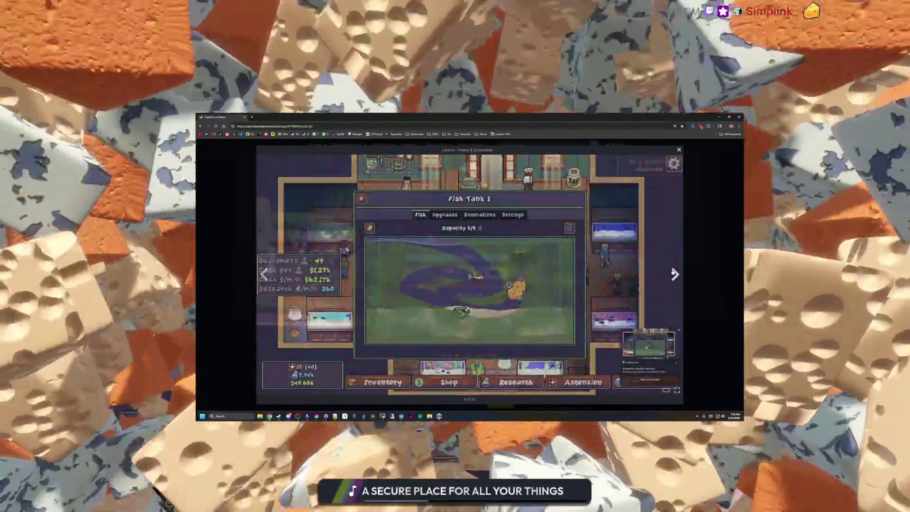
click(674, 273)
click(674, 273)
click(675, 274)
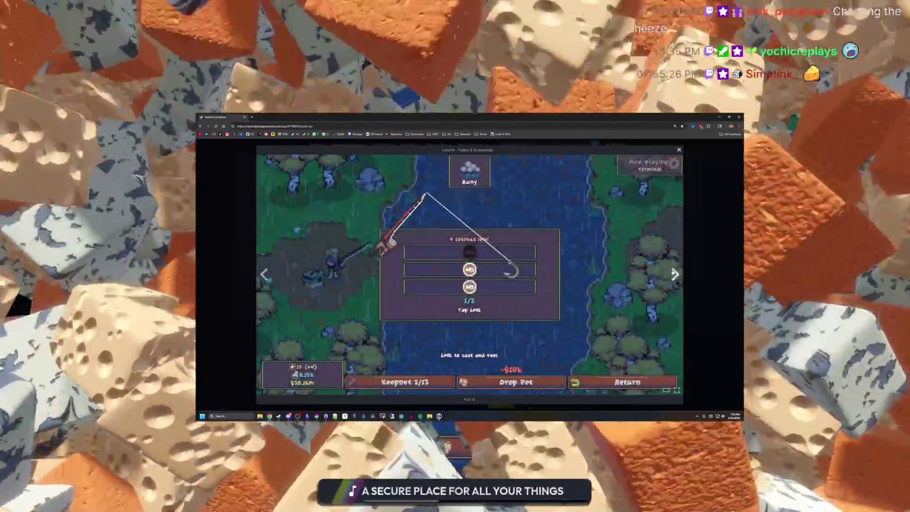
click(675, 274)
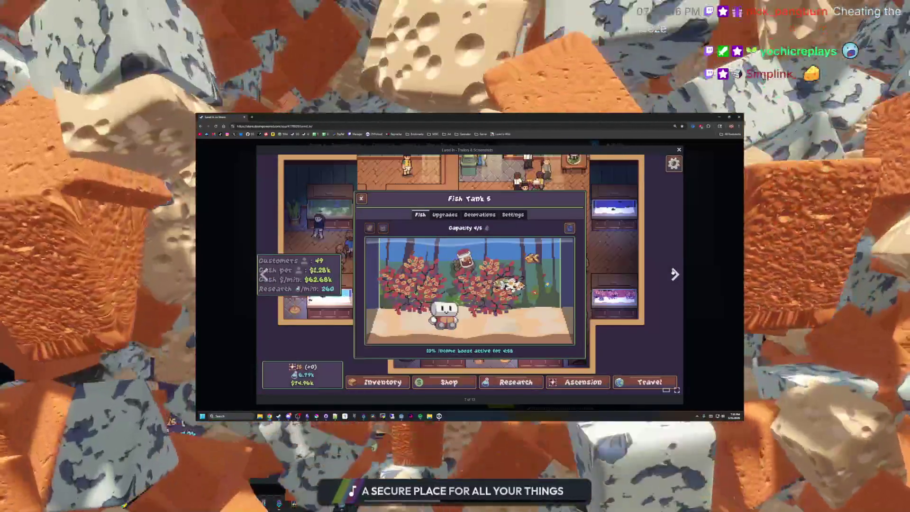
click(675, 274)
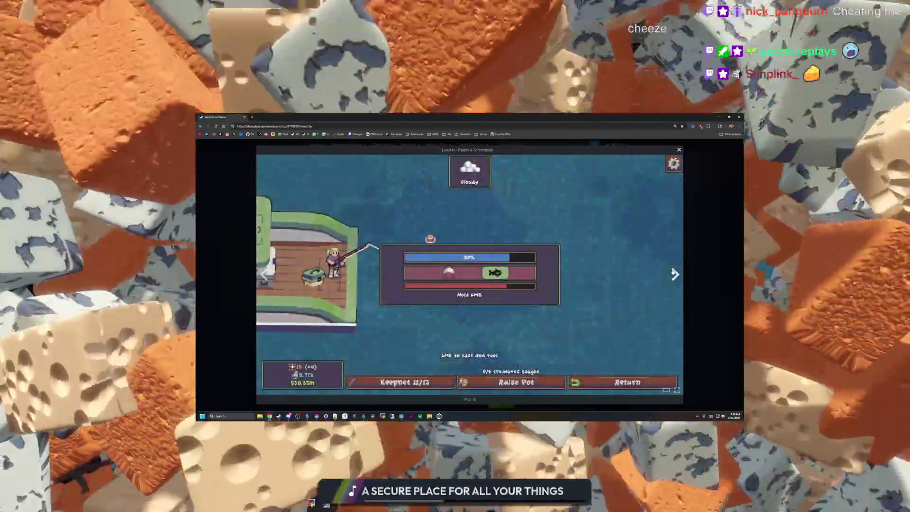
click(675, 274)
click(675, 274)
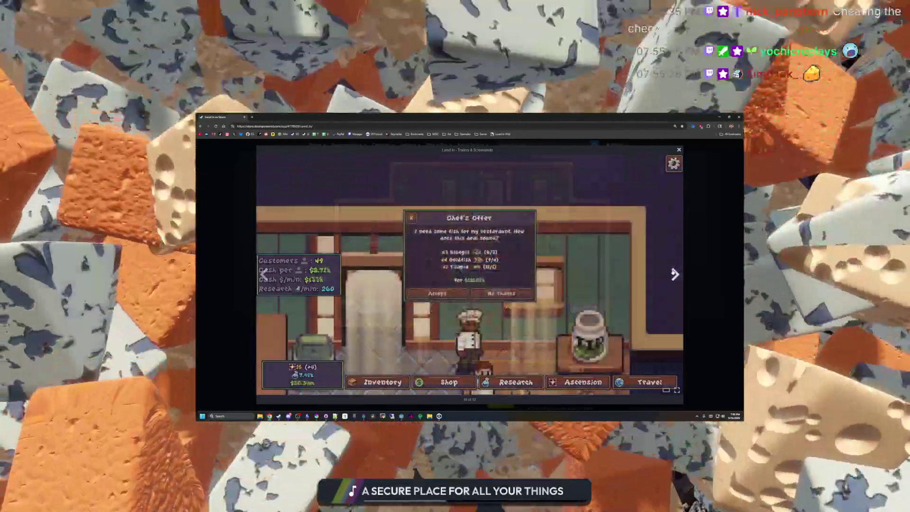
click(691, 265)
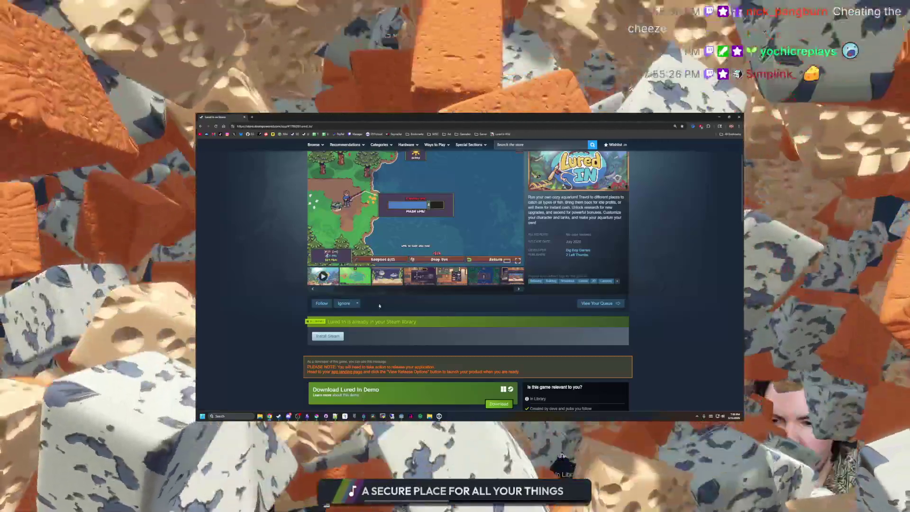
Open the Lured In Demo store page, scroll to About This Demo, and shrink the browser.
scroll(323, 314, down, 2)
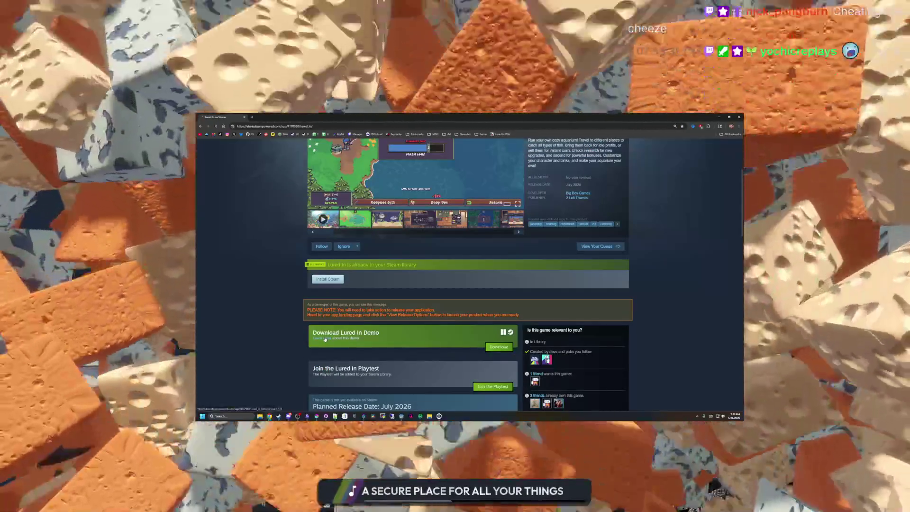
click(325, 338)
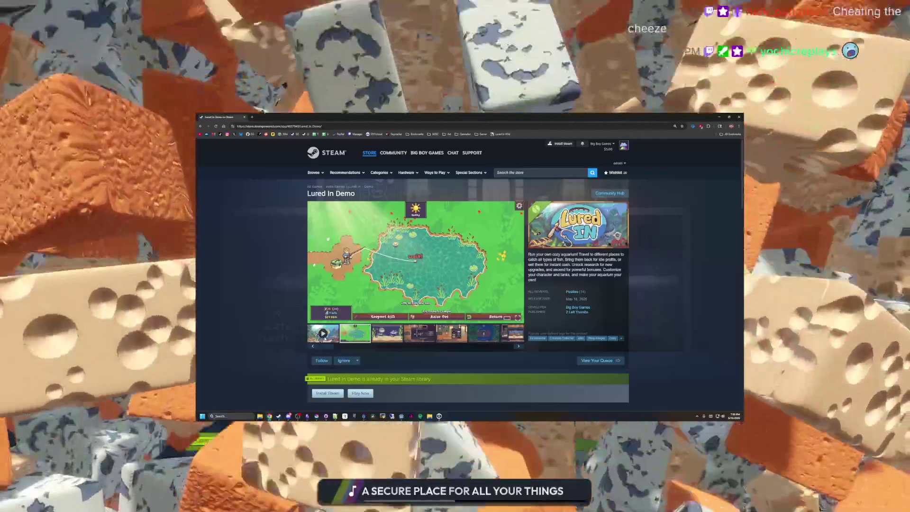
scroll(427, 287, down, 10)
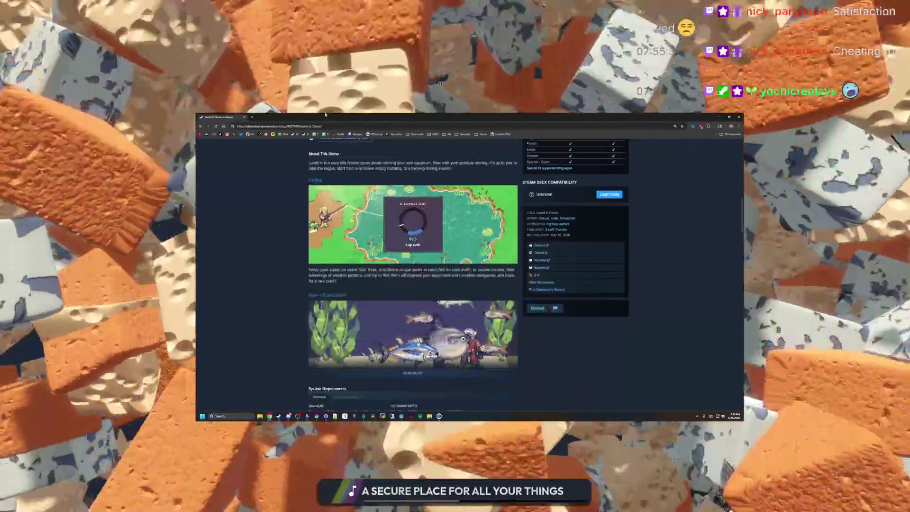
drag(407, 116, 442, 229)
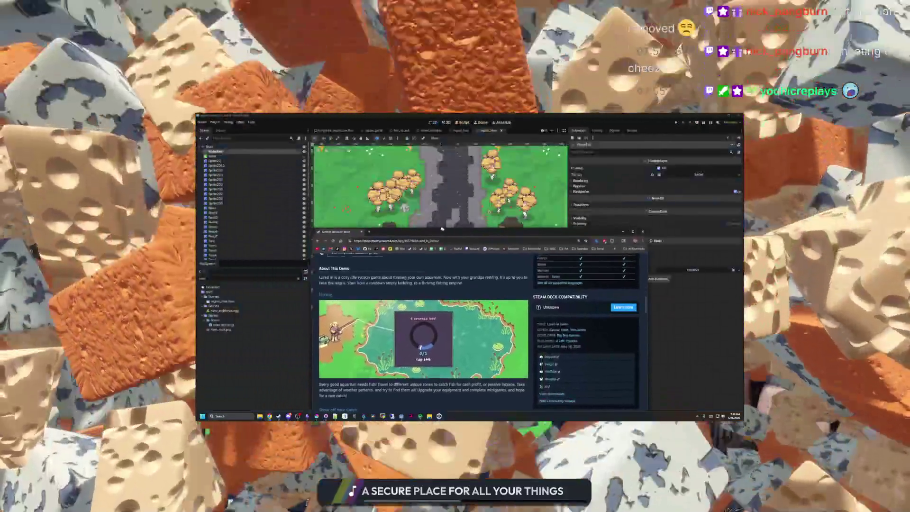
Close the browser and save the region_river scene repeatedly with Ctrl+S while zooming over the map.
click(361, 232)
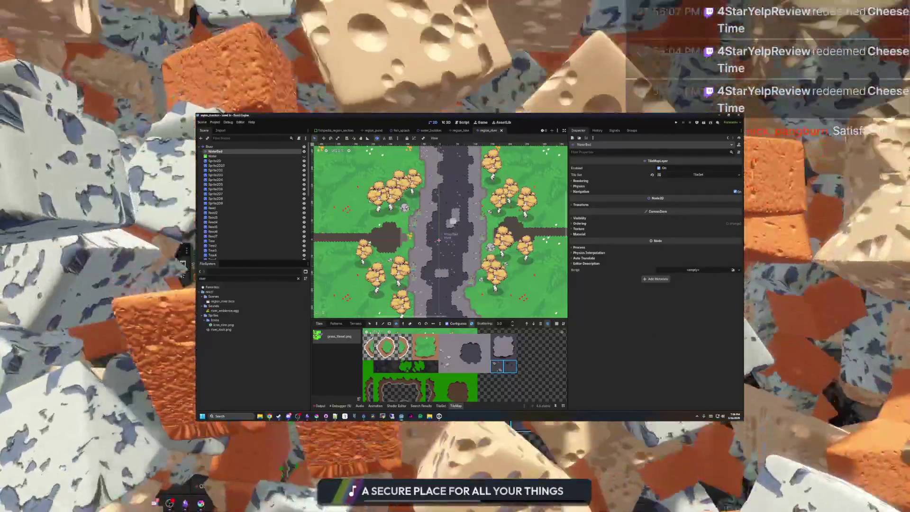
scroll(441, 237, up, 5)
key(ctrl+s)
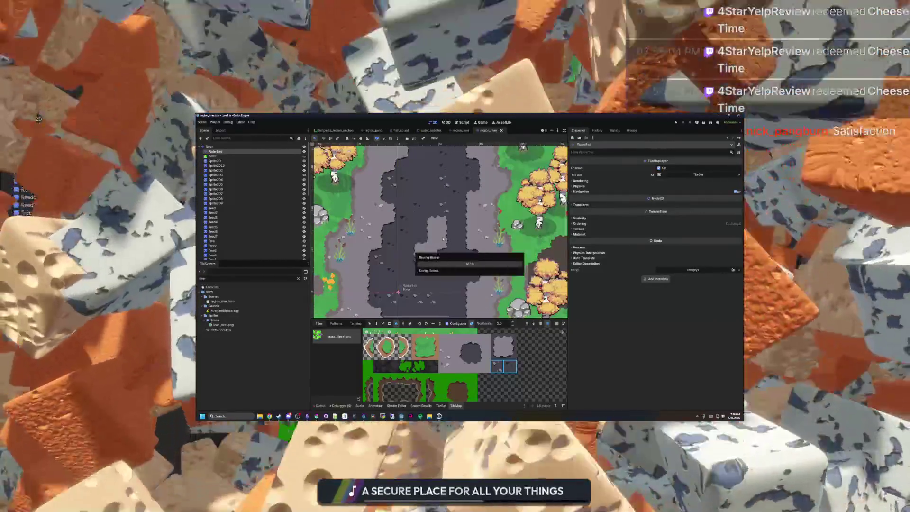
scroll(443, 239, down, 4)
scroll(448, 245, up, 3)
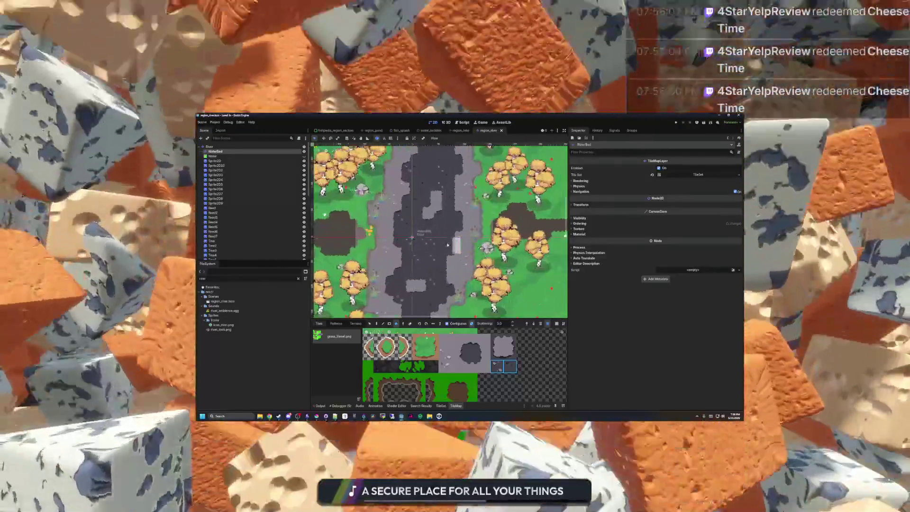
scroll(448, 245, down, 5)
key(ctrl+s)
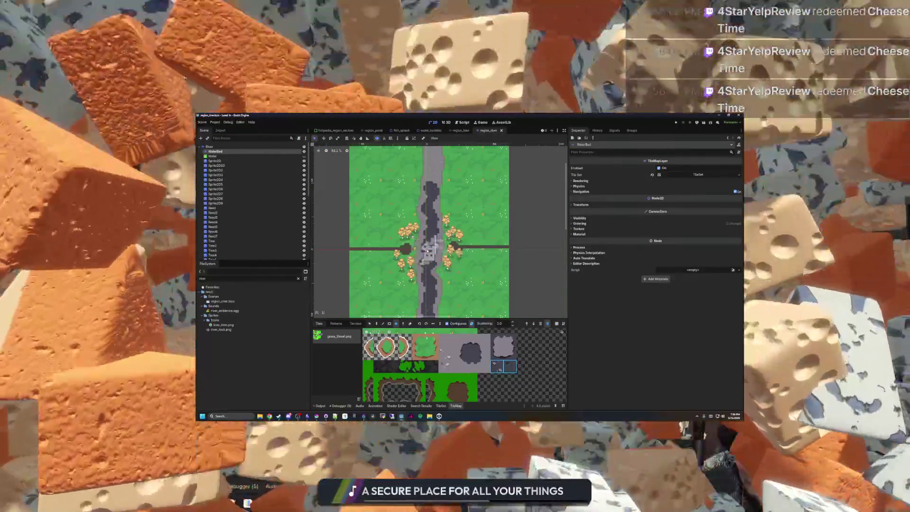
scroll(429, 250, up, 3)
key(ctrl+s)
scroll(426, 250, down, 1)
key(ctrl+s)
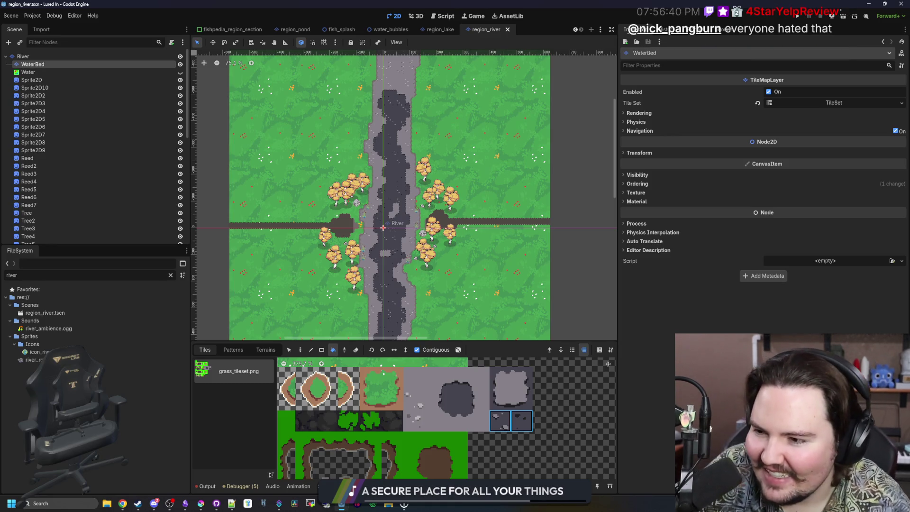
scroll(422, 161, up, 8)
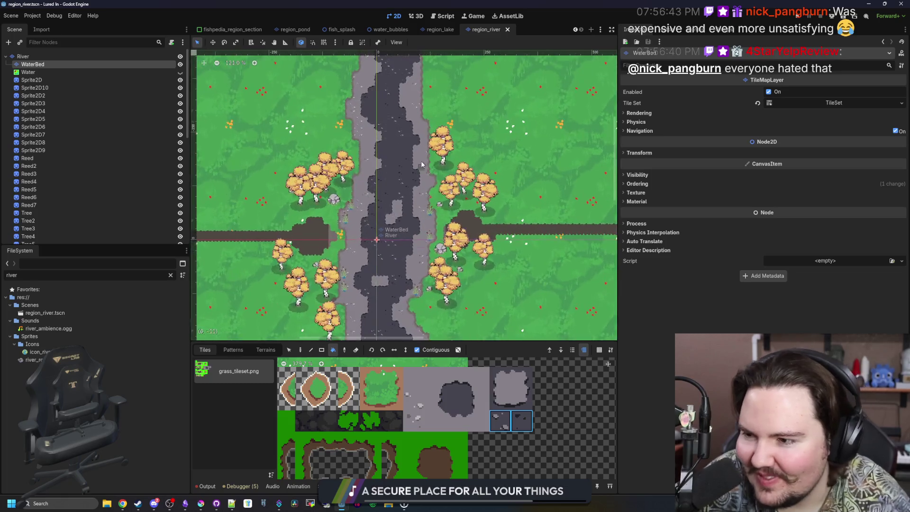
key(ctrl+s)
scroll(422, 161, down, 6)
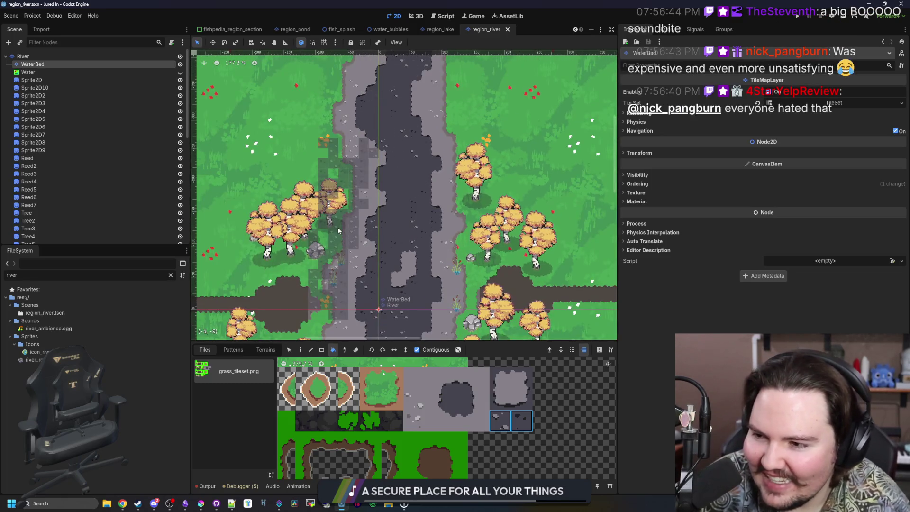
scroll(412, 248, up, 8)
scroll(410, 214, down, 4)
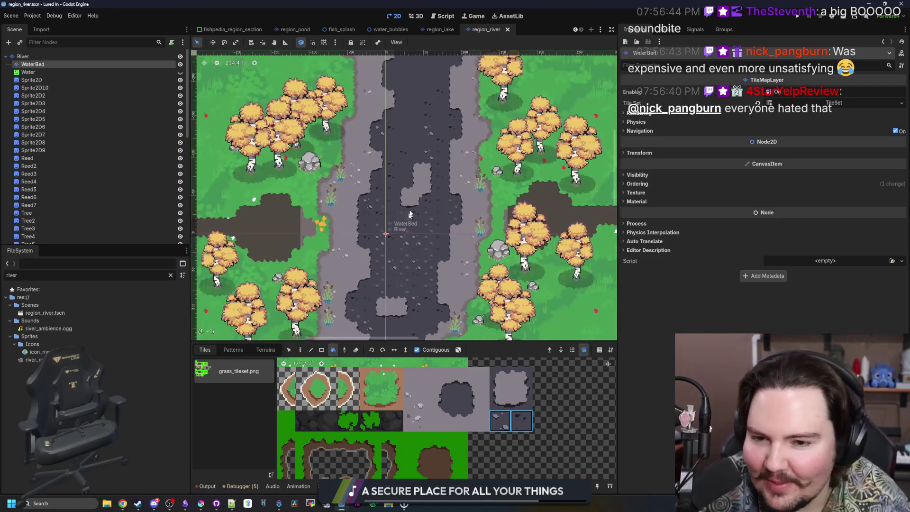
scroll(412, 148, down, 6)
key(ctrl+s)
key(ctrl+s)
scroll(361, 290, up, 4)
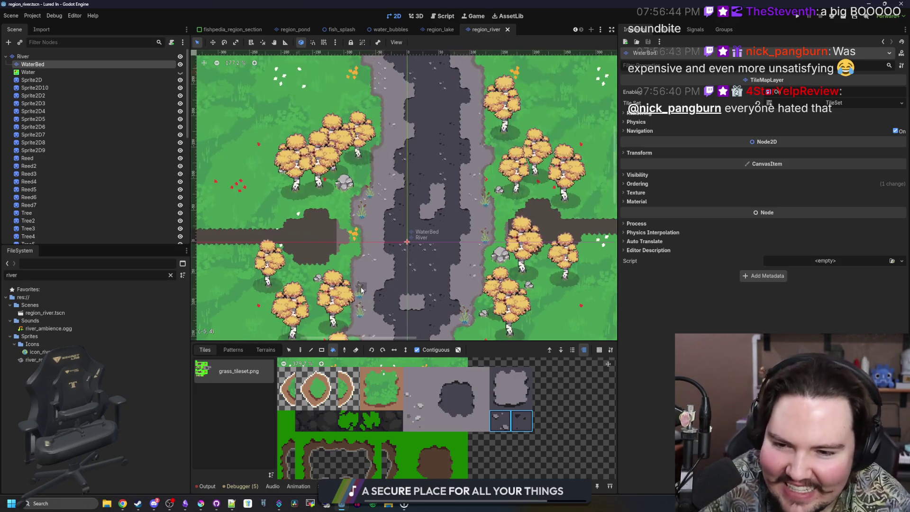
scroll(383, 235, down, 8)
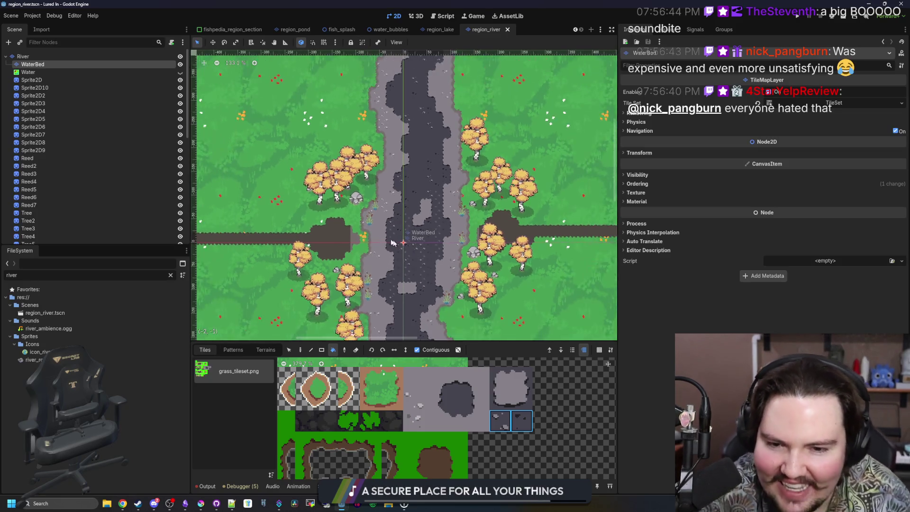
scroll(363, 245, up, 4)
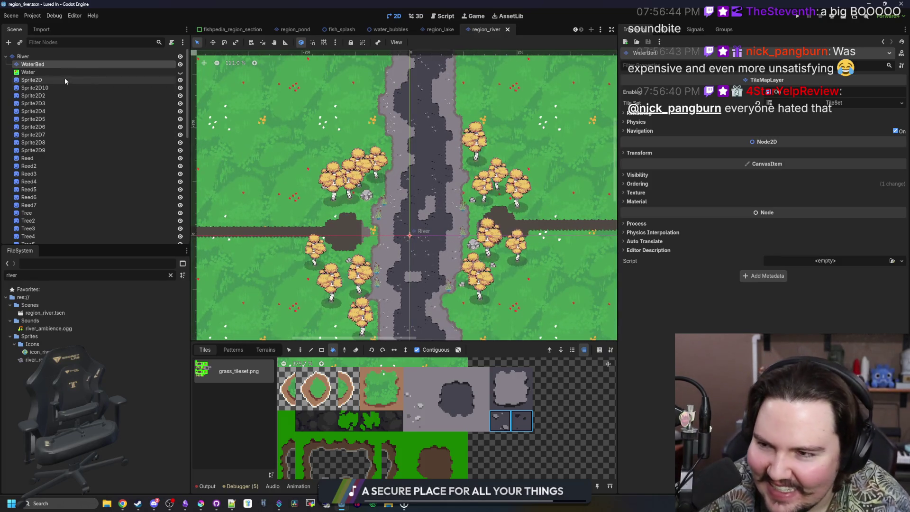
click(180, 72)
Save the region_river scene with Ctrl+S.
scroll(115, 124, down, 10)
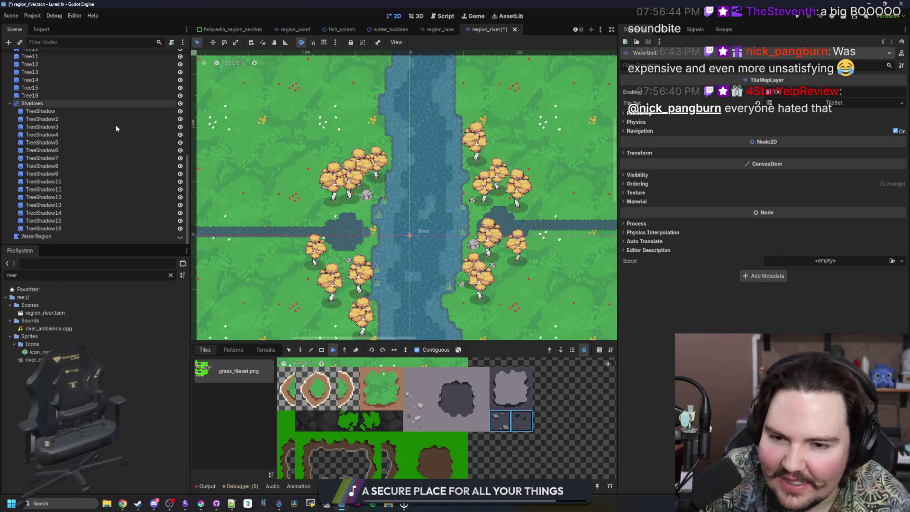
key(ctrl+s)
scroll(407, 197, down, 1)
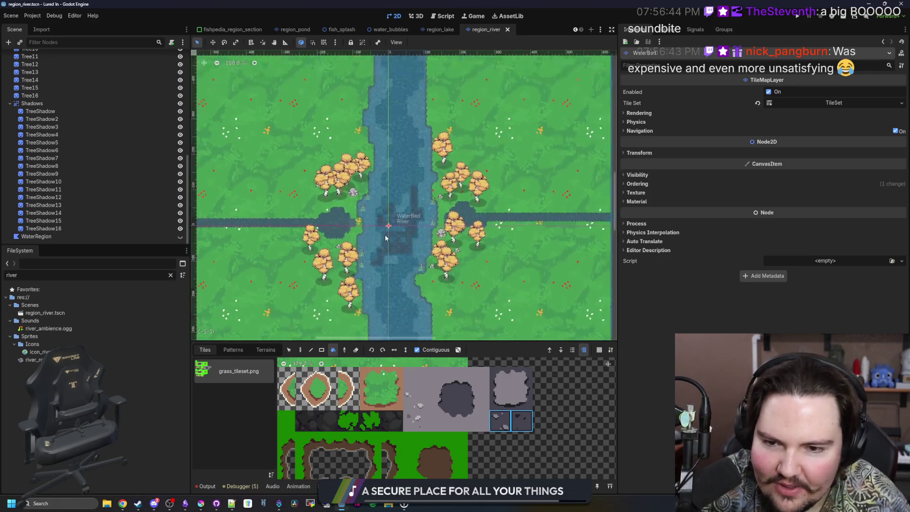
key(ctrl+s)
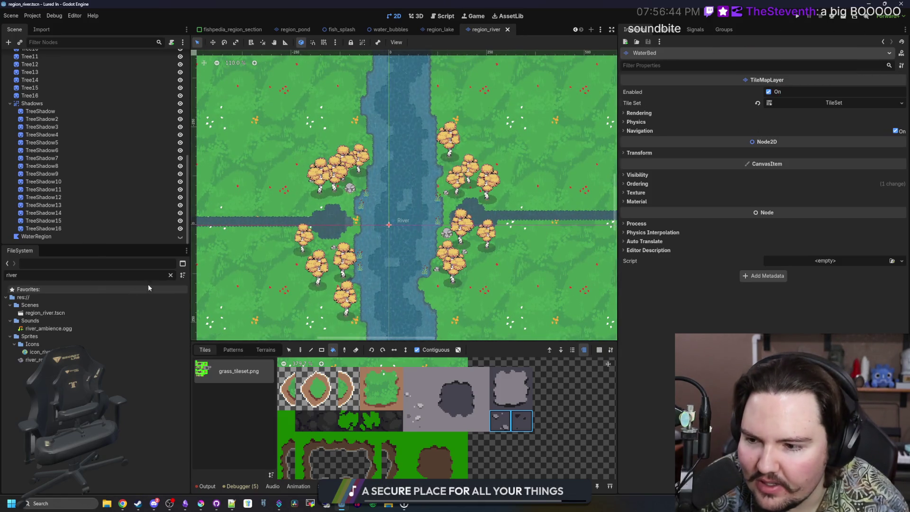
Filter FileSystem for 'jung', open region_jungle.tscn, and hide its Water and WaterRegion layers.
click(171, 275)
text(ung)
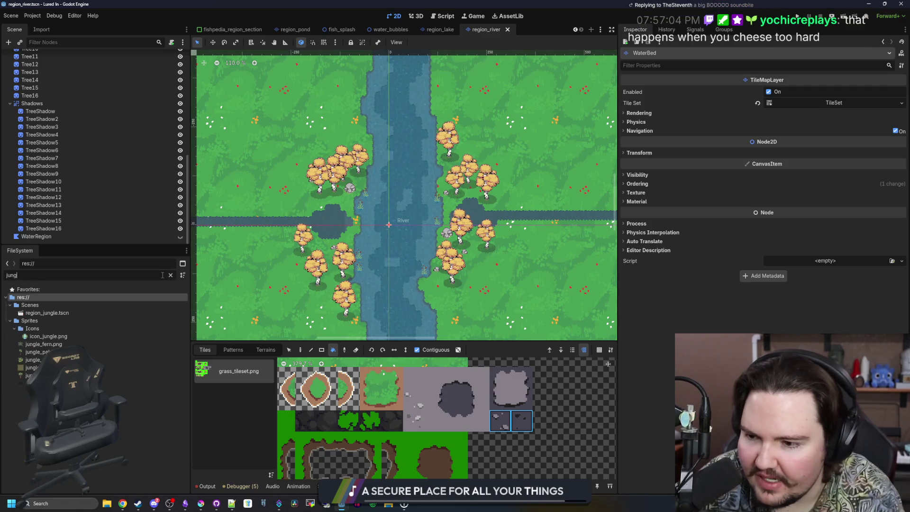
double_click(47, 313)
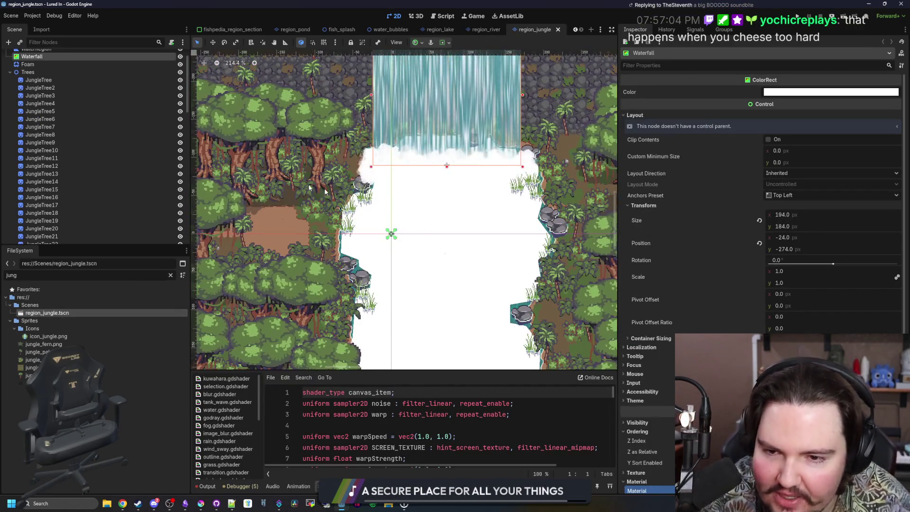
scroll(137, 100, up, 5)
click(180, 65)
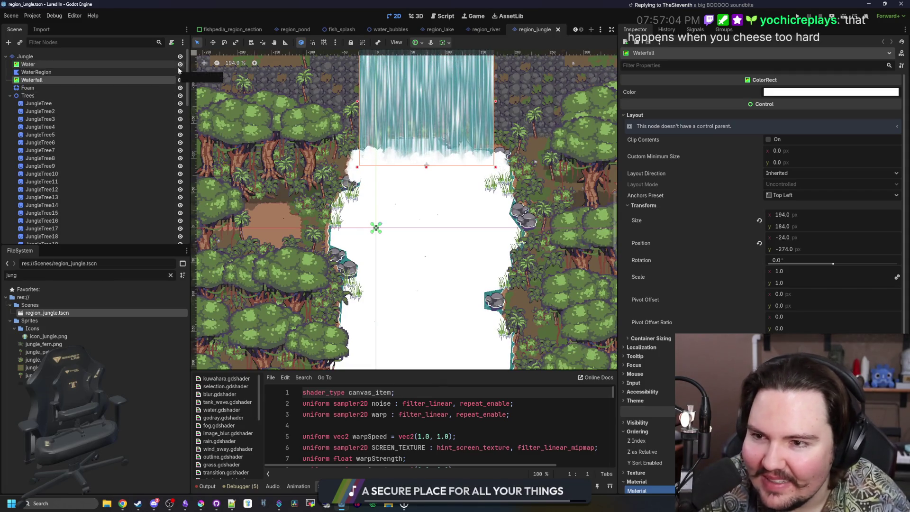
click(181, 72)
scroll(389, 241, up, 2)
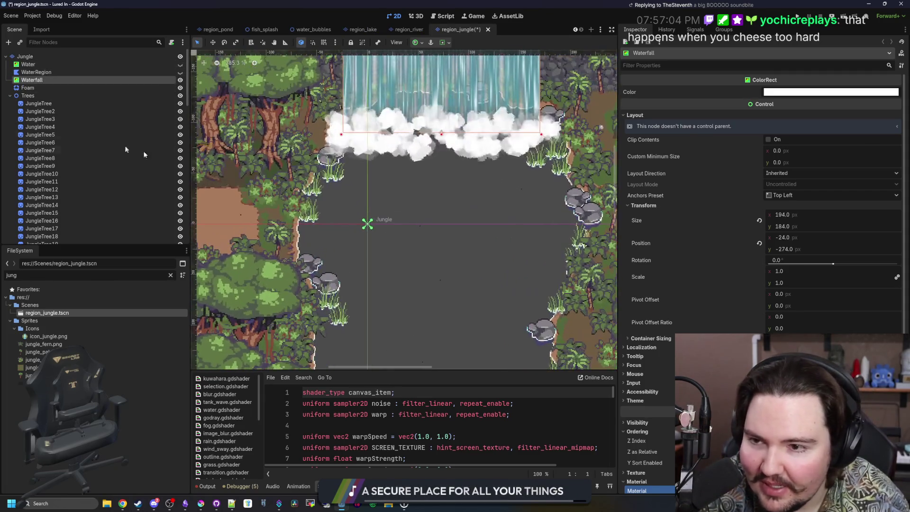
click(403, 29)
scroll(43, 72, up, 1)
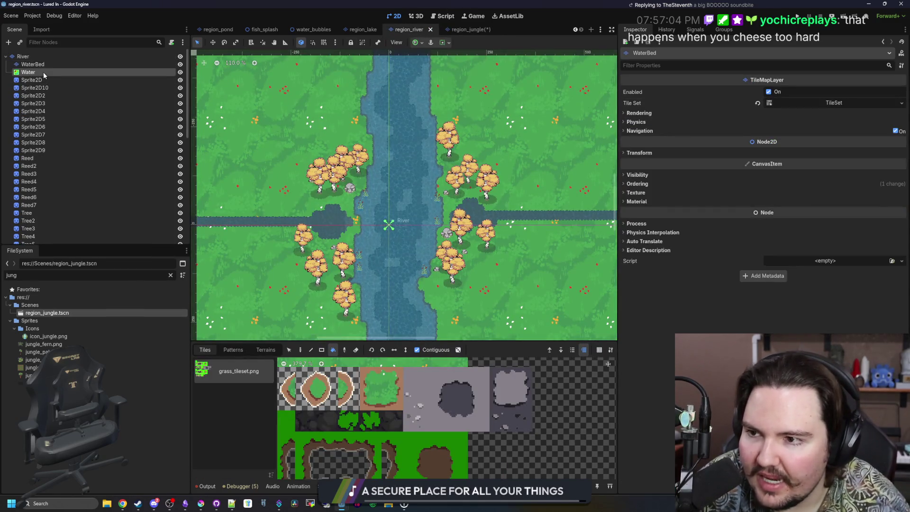
key(F5)
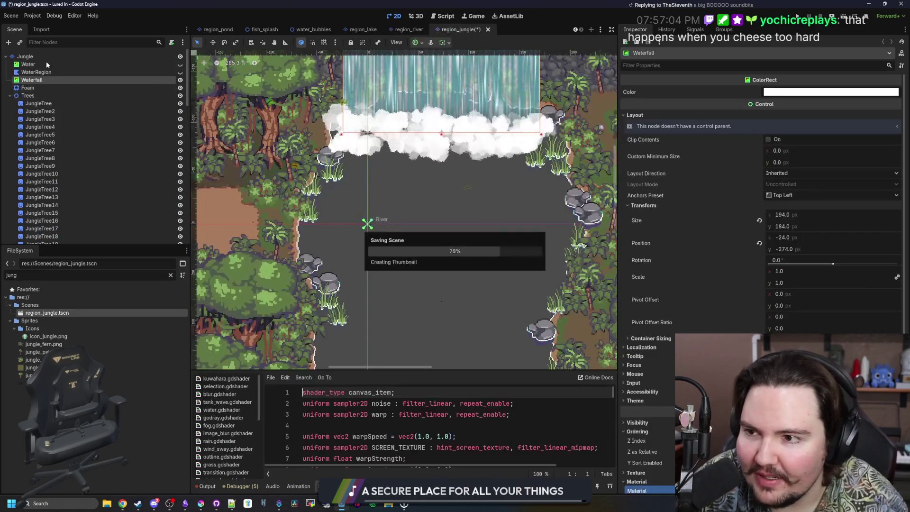
Place WaterBed under Water and paint two rectangles of grey riverbed tiles along the jungle river.
mouse_move(29, 64)
mouse_down()
mouse_move(38, 243)
mouse_move(57, 189)
mouse_move(64, 59)
mouse_move(67, 111)
mouse_move(66, 76)
mouse_move(56, 69)
mouse_up()
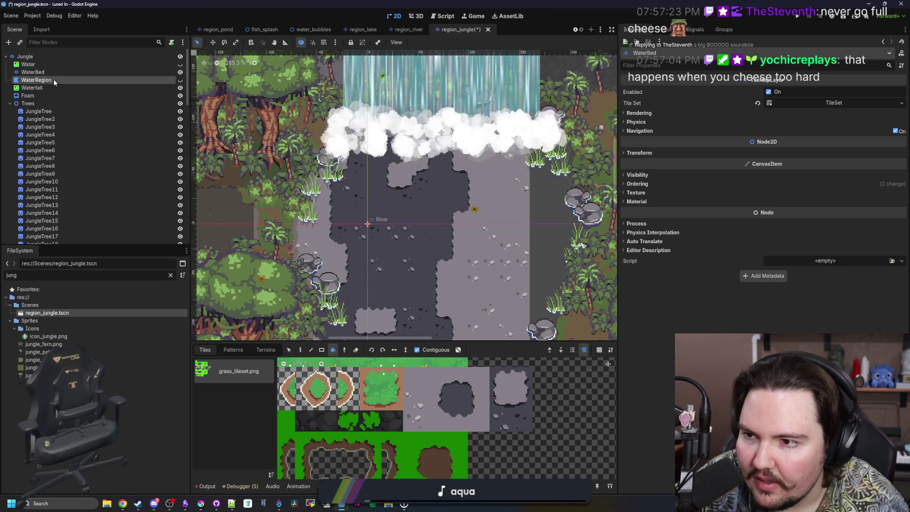
scroll(382, 201, down, 6)
click(321, 350)
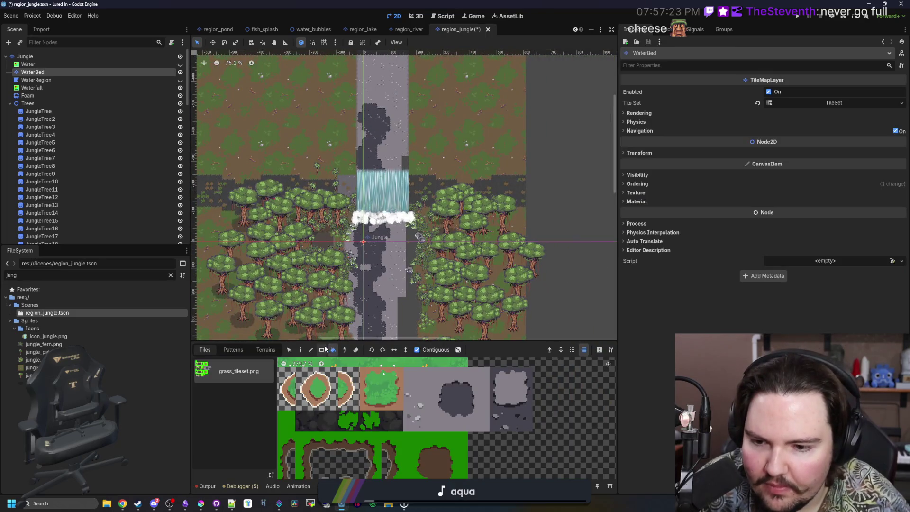
scroll(394, 253, down, 10)
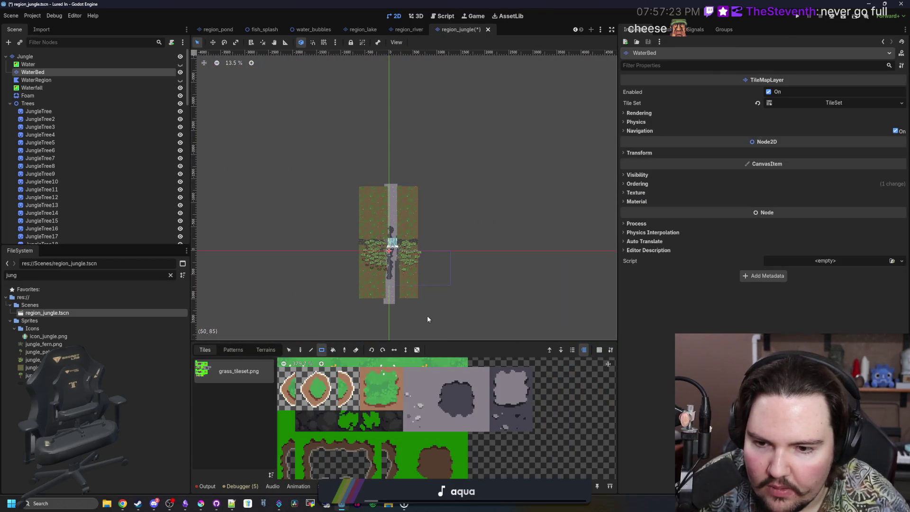
scroll(394, 267, up, 14)
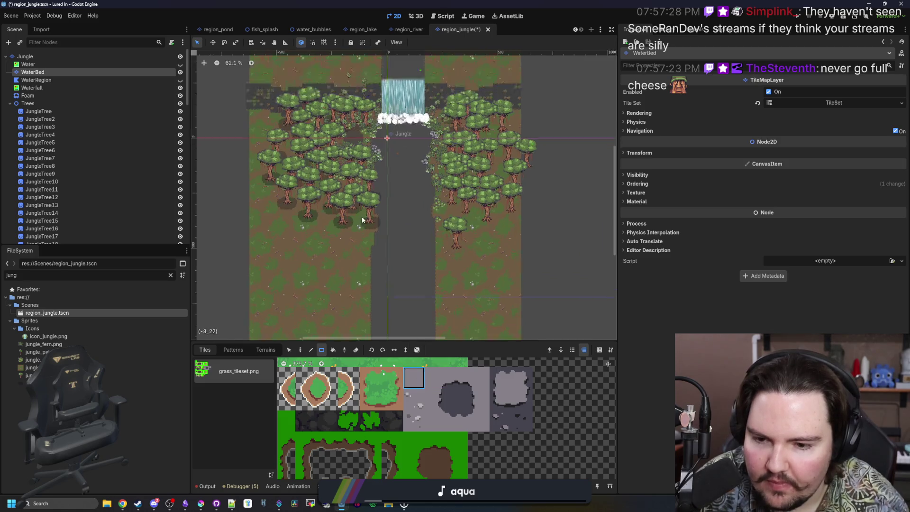
mouse_move(487, 328)
mouse_down()
mouse_move(273, 180)
mouse_move(292, 143)
mouse_move(292, 62)
mouse_up()
scroll(412, 296, up, 5)
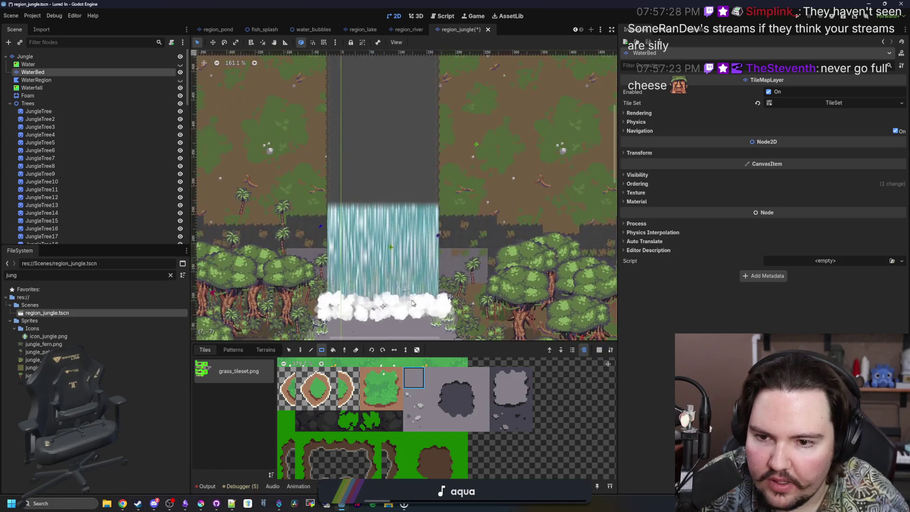
scroll(412, 295, up, 4)
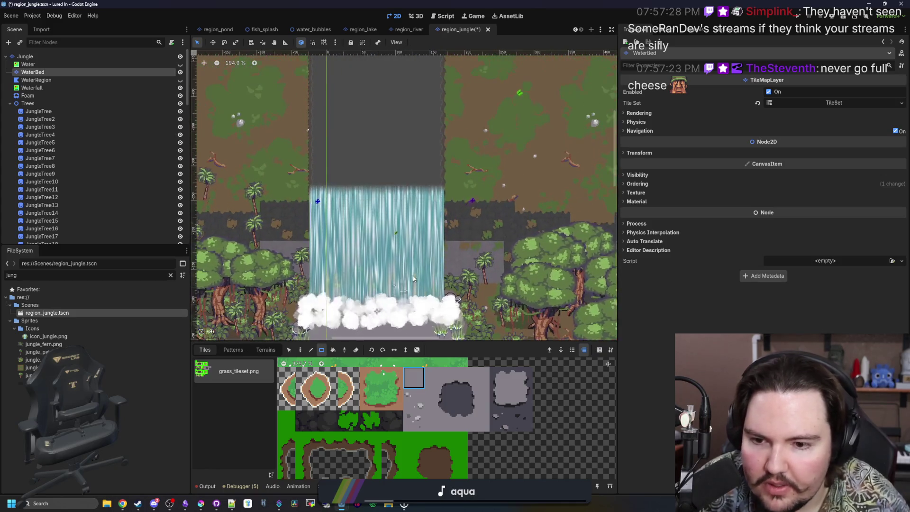
scroll(402, 192, down, 3)
scroll(402, 192, up, 3)
mouse_move(448, 269)
mouse_down()
mouse_move(294, 144)
mouse_move(282, 79)
mouse_up()
Fill the river column above the waterfall with grey riverbed tiles.
scroll(351, 95, down, 5)
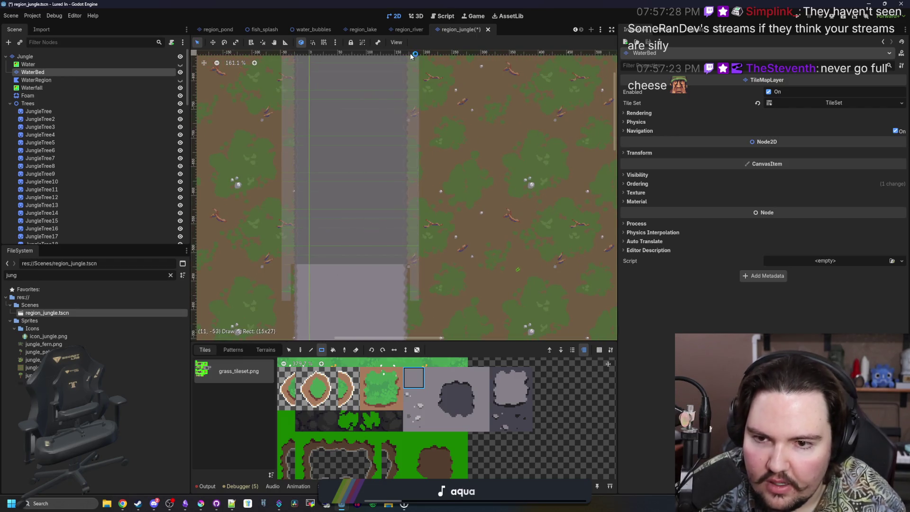
scroll(366, 117, down, 2)
mouse_move(310, 279)
mouse_down()
mouse_move(368, 124)
mouse_move(375, 129)
mouse_up()
scroll(380, 190, up, 4)
Paint a dark channel block at the waterfall's top and extend it up the river column.
click(460, 402)
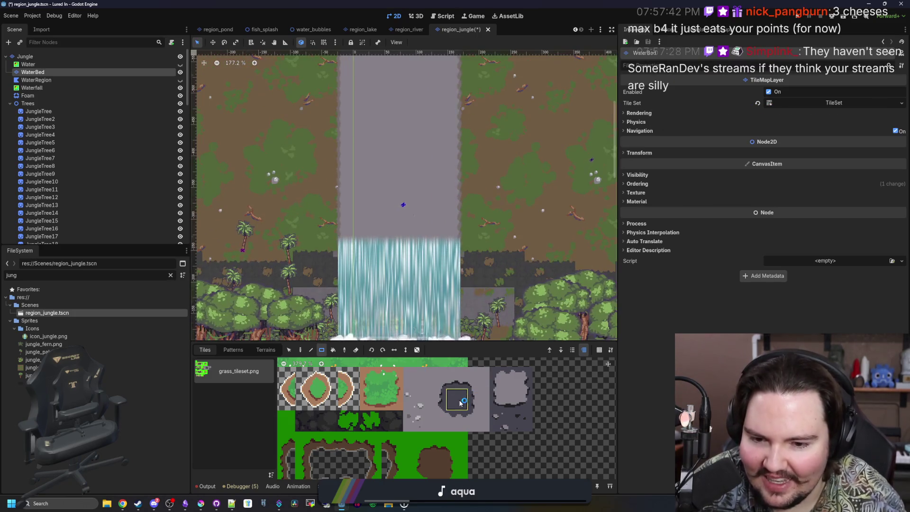
scroll(327, 249, up, 3)
mouse_move(311, 262)
mouse_down()
mouse_move(414, 129)
mouse_move(500, 108)
mouse_up()
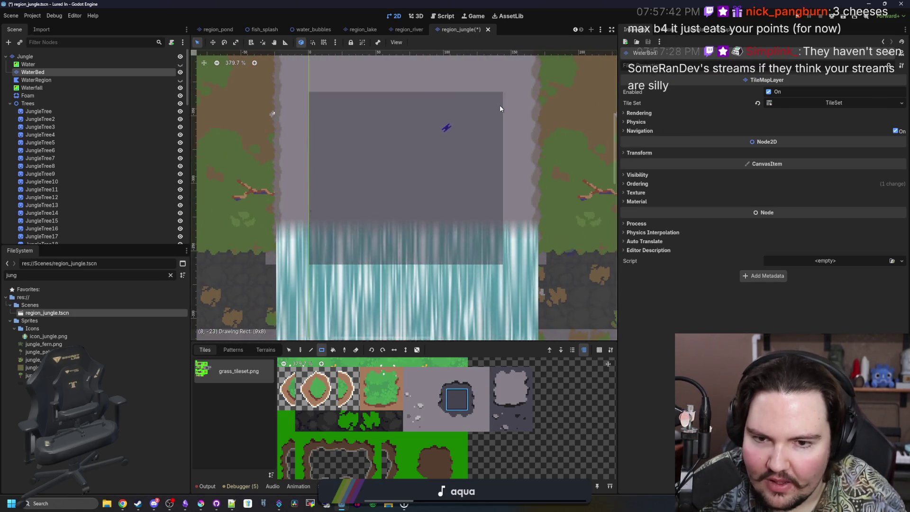
scroll(398, 300, down, 6)
drag(424, 282, 382, 62)
scroll(365, 249, up, 5)
drag(365, 246, 412, 76)
scroll(392, 156, up, 2)
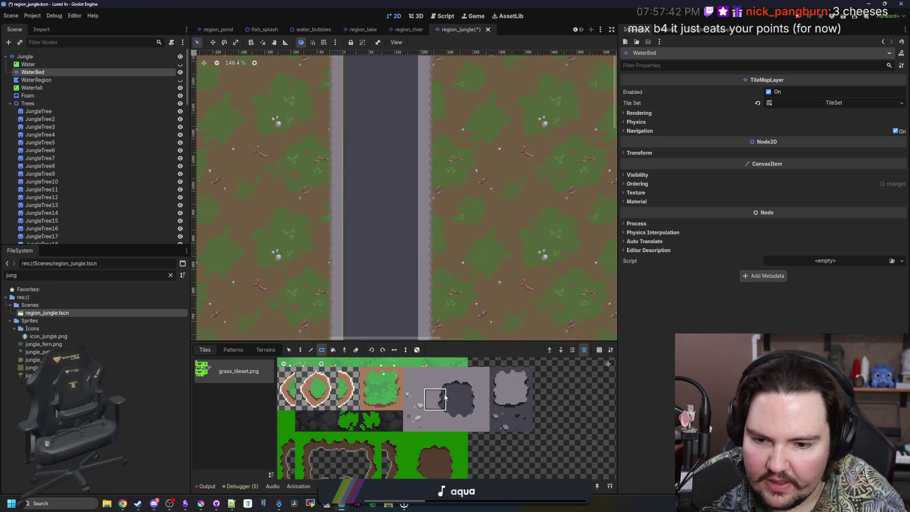
scroll(358, 93, up, 2)
drag(357, 224, 356, 243)
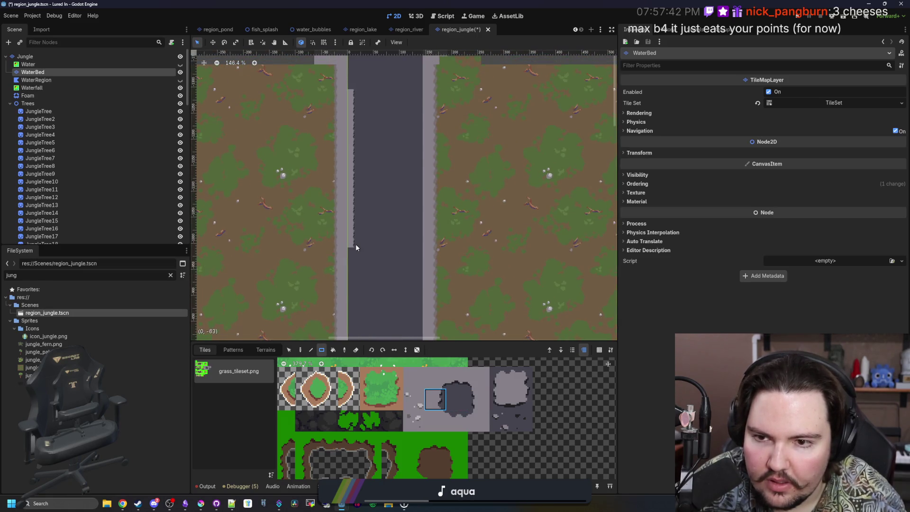
scroll(357, 190, down, 3)
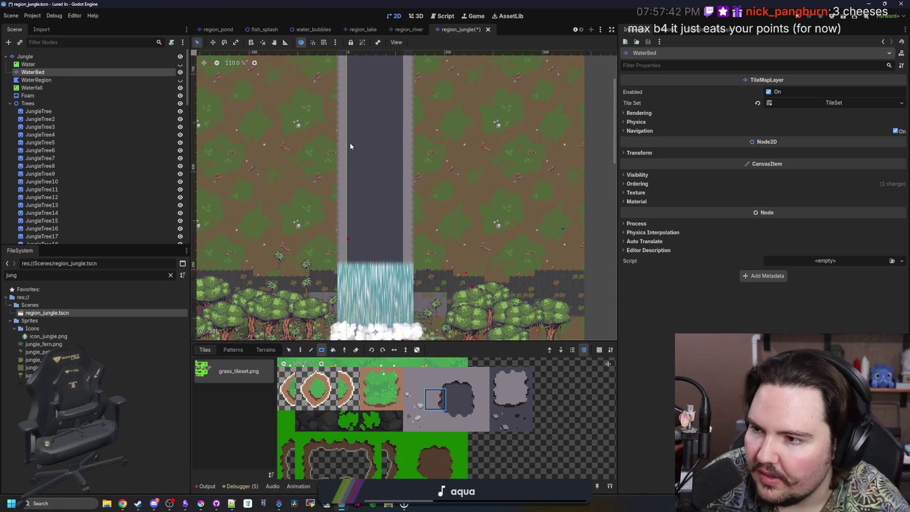
scroll(350, 151, up, 5)
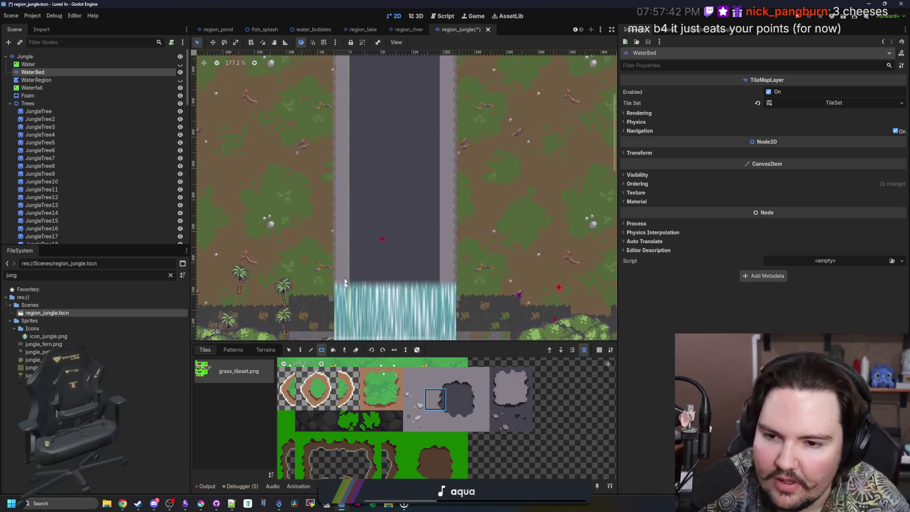
Line the river's left and right edges with riverbed tiles.
drag(346, 309, 358, 102)
scroll(366, 183, down, 5)
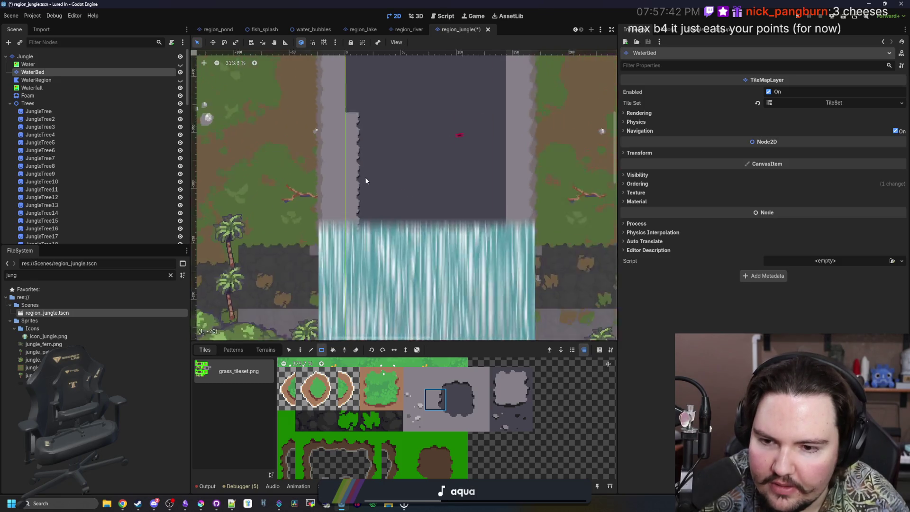
scroll(349, 232, down, 3)
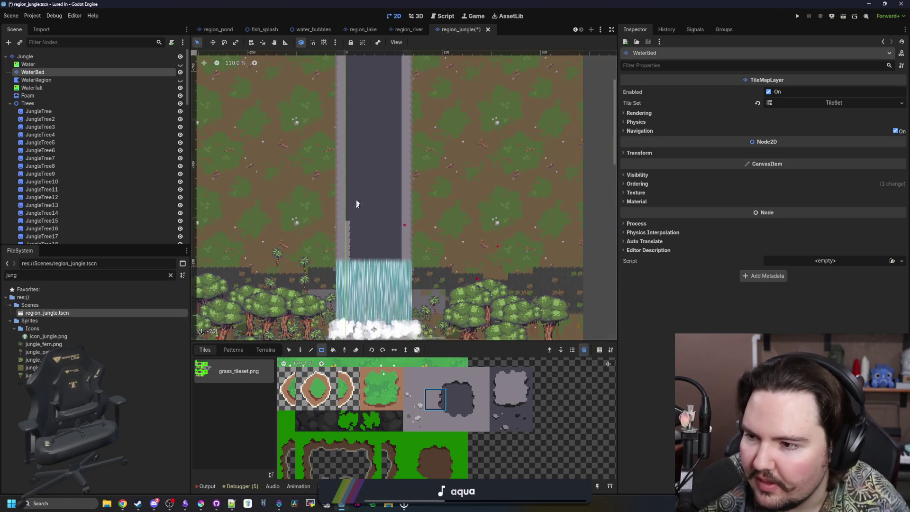
scroll(350, 245, down, 3)
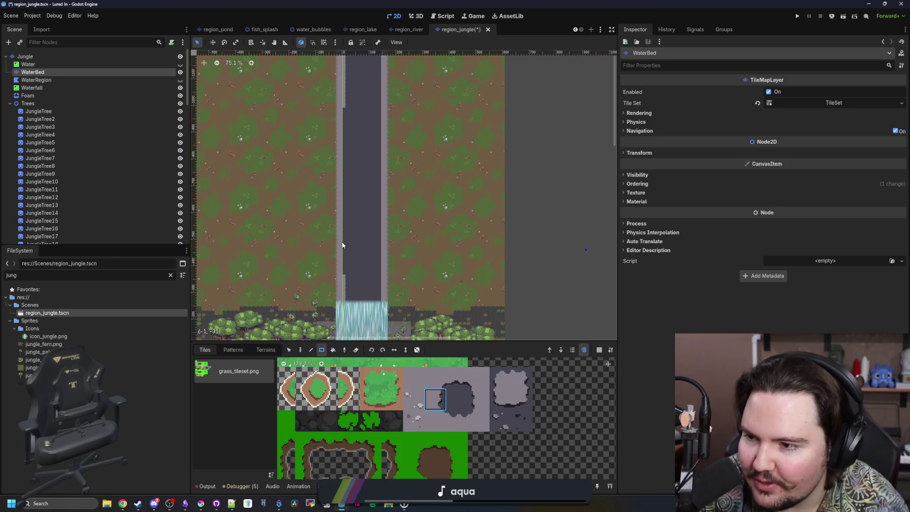
scroll(363, 284, down, 1)
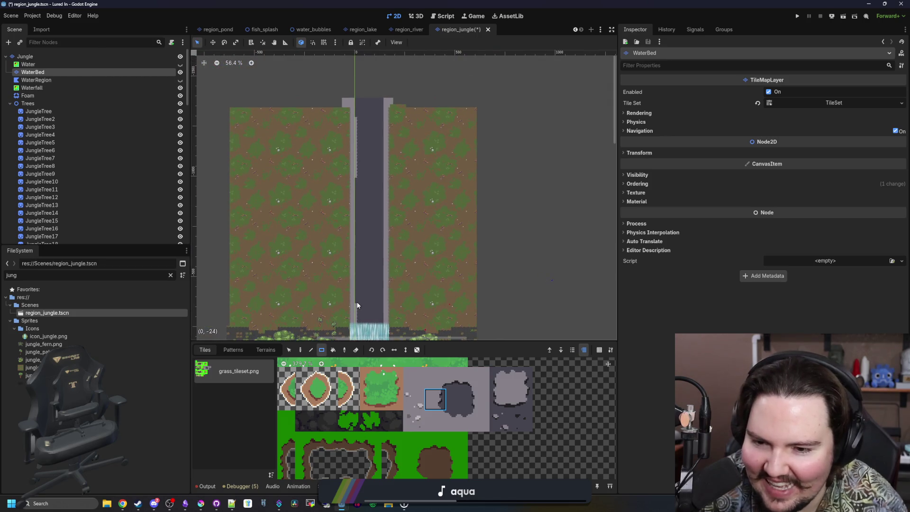
drag(356, 104, 357, 104)
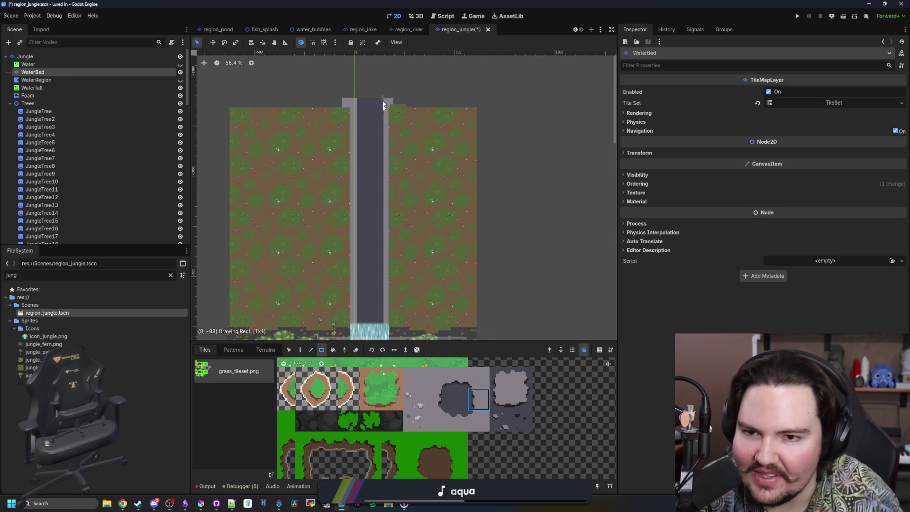
drag(382, 328, 382, 328)
Cover the river below the waterfall with a rectangle of plain grey riverbed tiles.
scroll(382, 328, up, 4)
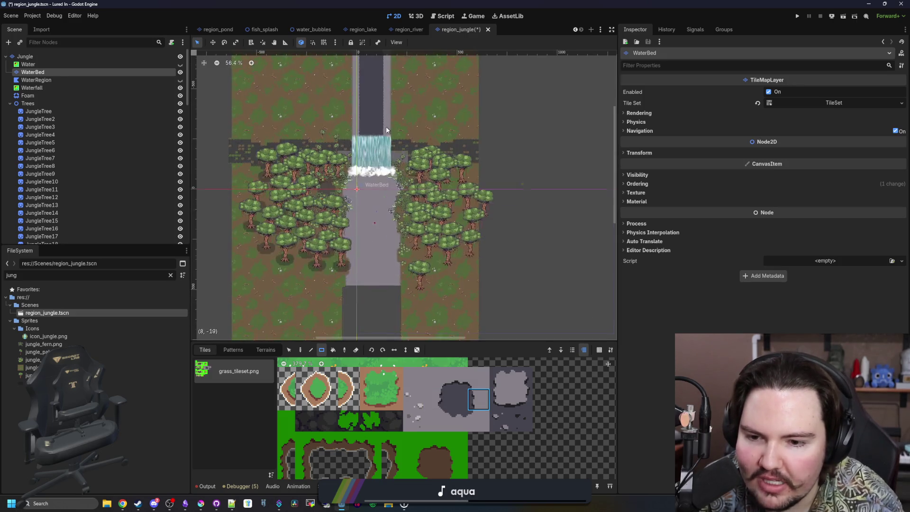
click(414, 377)
scroll(364, 263, down, 3)
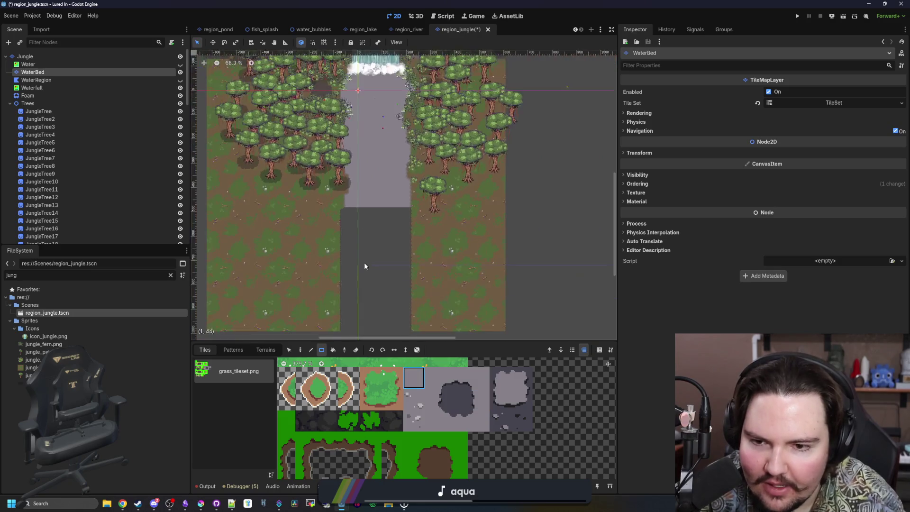
drag(320, 178, 393, 277)
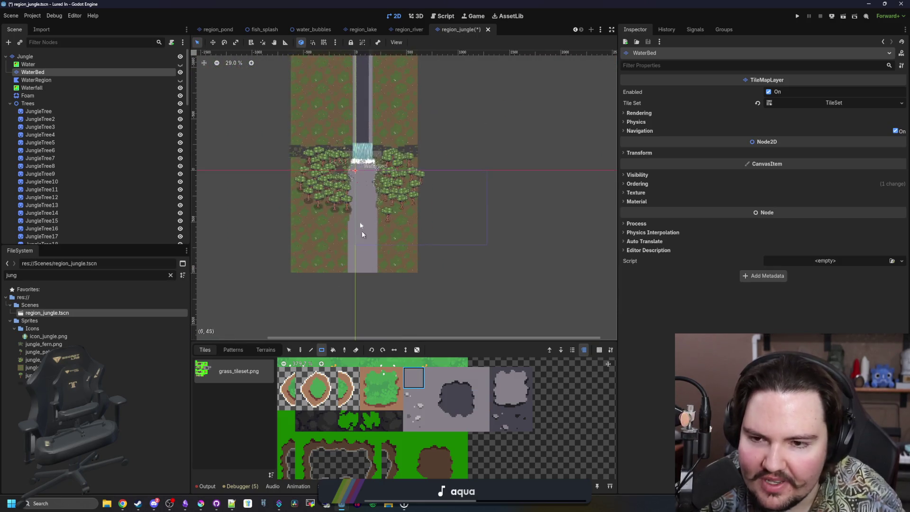
scroll(375, 211, up, 8)
click(457, 398)
With the Paint tool, fill a dark water patch into the pool below the waterfall.
key(d)
mouse_move(410, 248)
mouse_down()
mouse_move(446, 199)
mouse_move(433, 177)
mouse_move(357, 190)
mouse_move(362, 202)
mouse_move(334, 211)
mouse_move(360, 237)
mouse_move(391, 297)
mouse_move(426, 231)
mouse_move(480, 246)
mouse_move(495, 163)
mouse_move(395, 136)
mouse_move(427, 108)
mouse_up()
scroll(403, 156, up, 4)
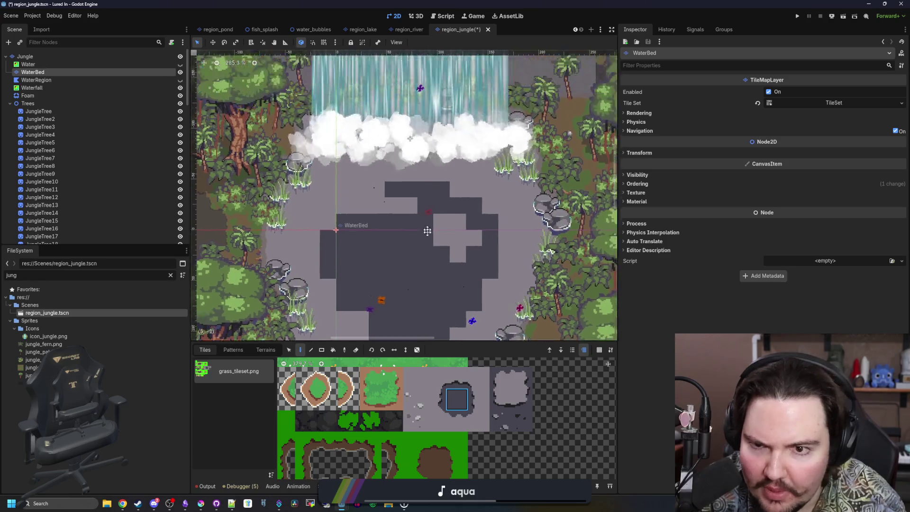
mouse_move(379, 191)
mouse_down()
mouse_move(353, 227)
mouse_move(451, 272)
mouse_move(477, 240)
mouse_up()
scroll(478, 240, down, 5)
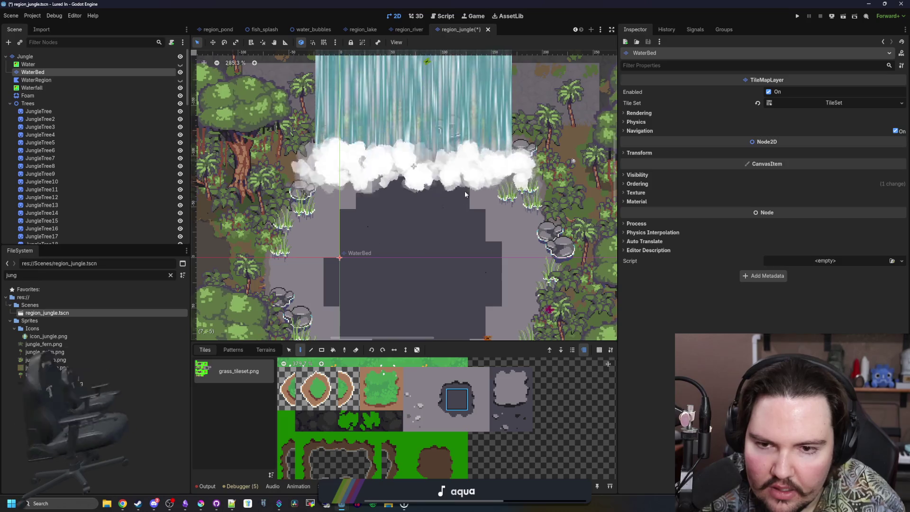
Paint a jagged dark channel edge running downstream through the grey riverbed.
scroll(403, 190, right, 1)
drag(328, 142, 298, 279)
scroll(299, 280, down, 4)
mouse_move(295, 152)
mouse_down()
mouse_move(309, 242)
mouse_move(302, 284)
mouse_up()
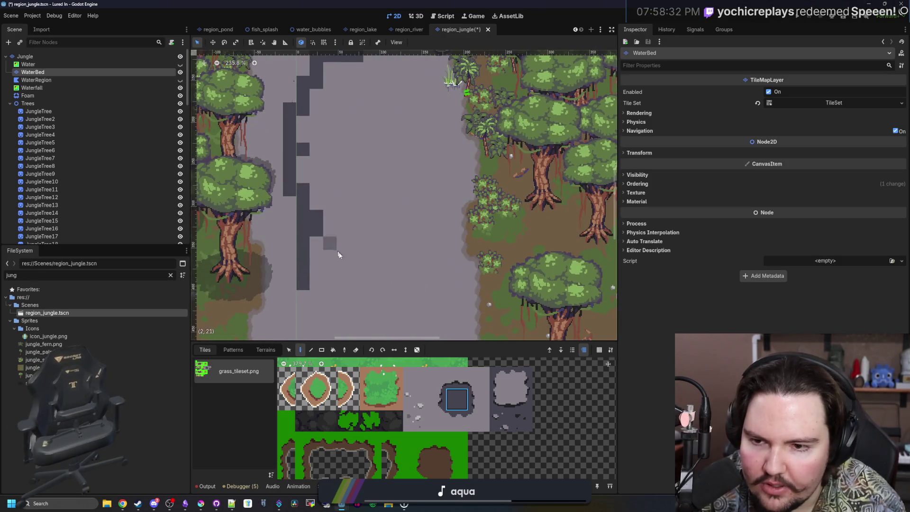
scroll(417, 250, down, 3)
scroll(419, 115, up, 5)
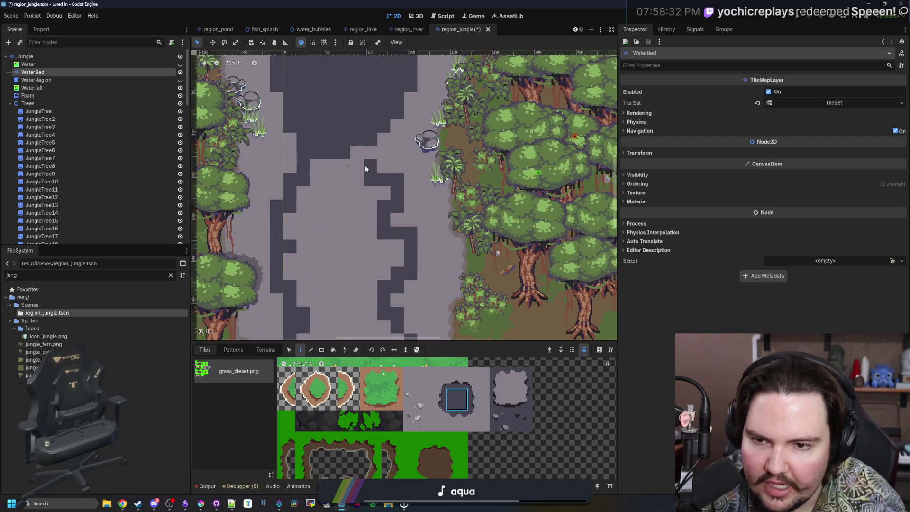
scroll(374, 143, down, 10)
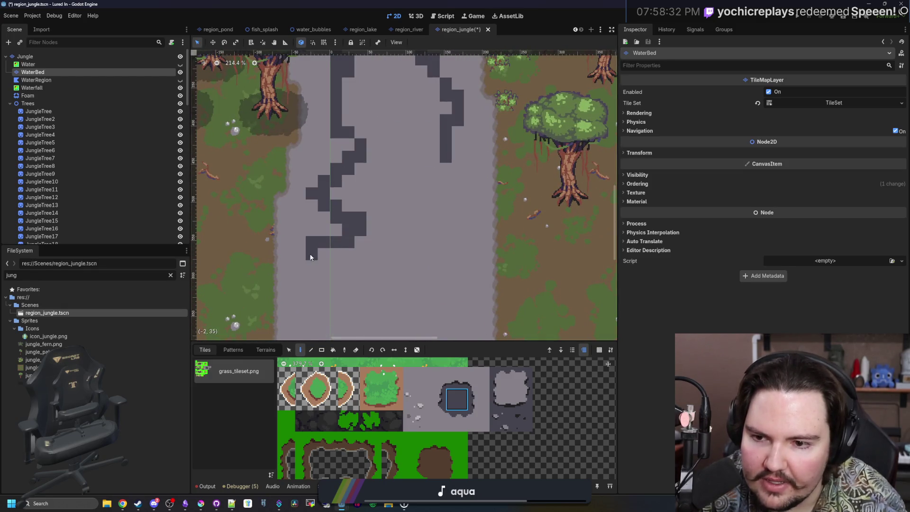
scroll(336, 305, down, 4)
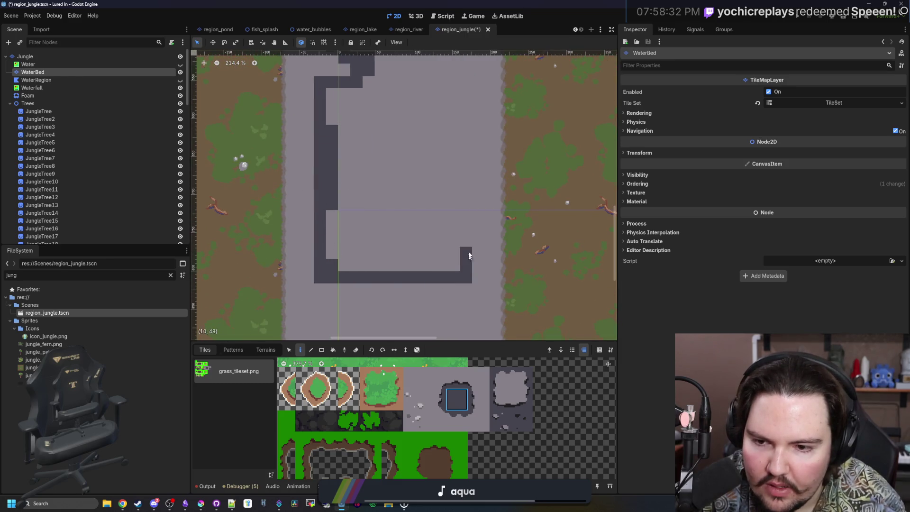
scroll(455, 199, up, 4)
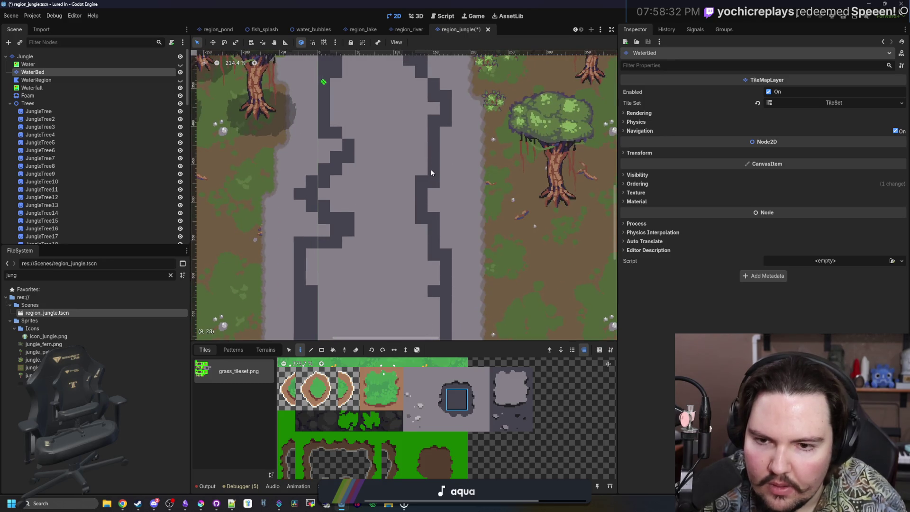
scroll(392, 247, down, 2)
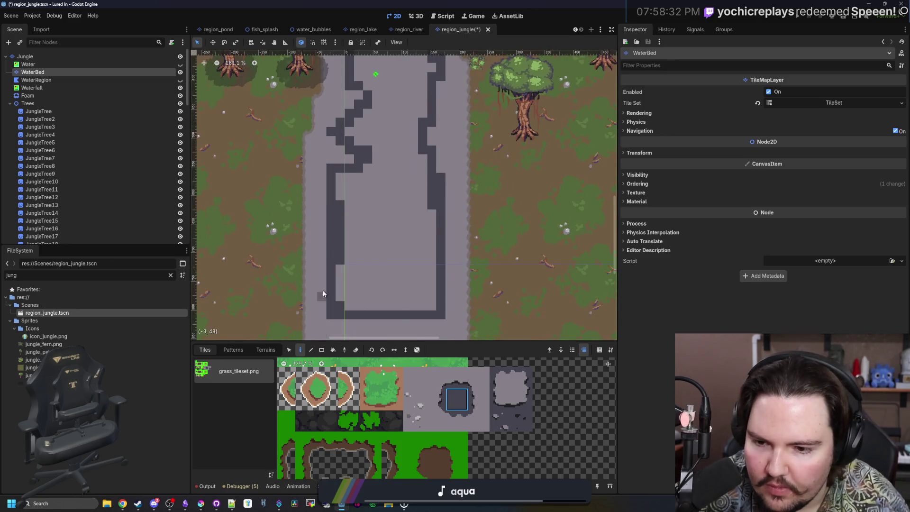
scroll(323, 285, up, 10)
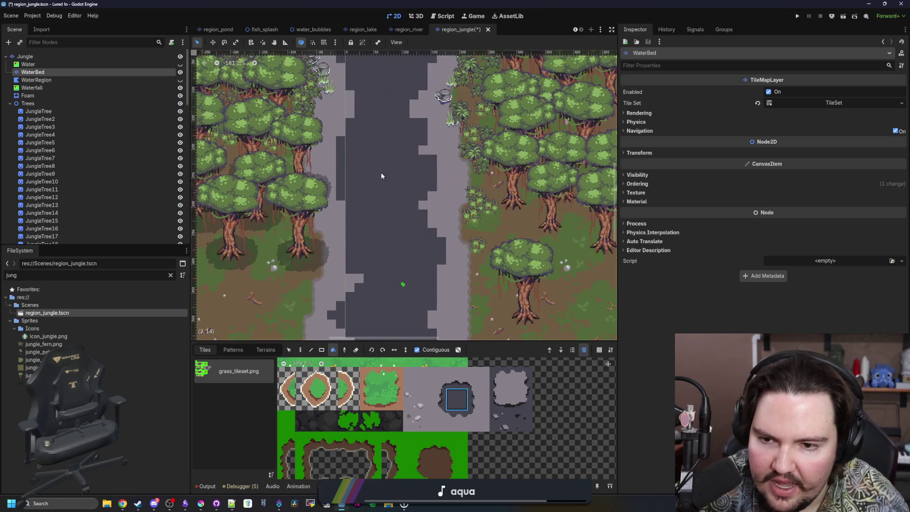
scroll(382, 175, down, 10)
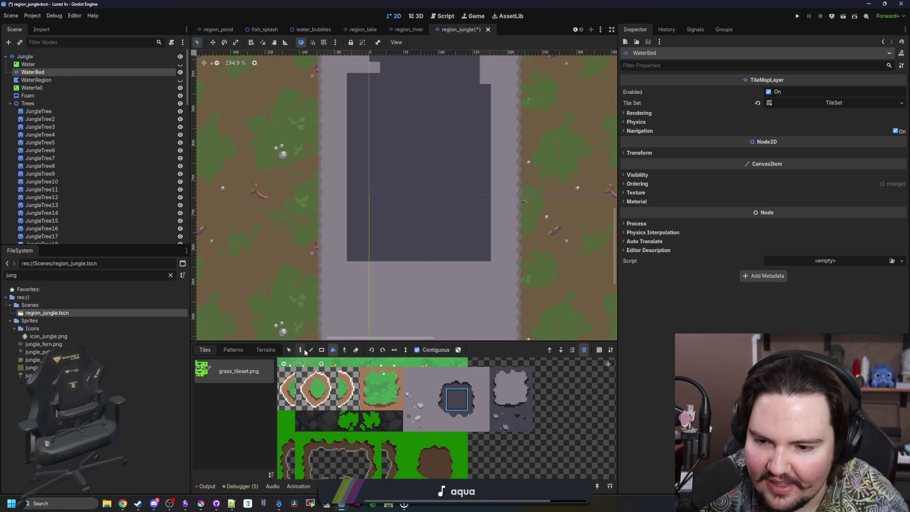
scroll(339, 204, up, 5)
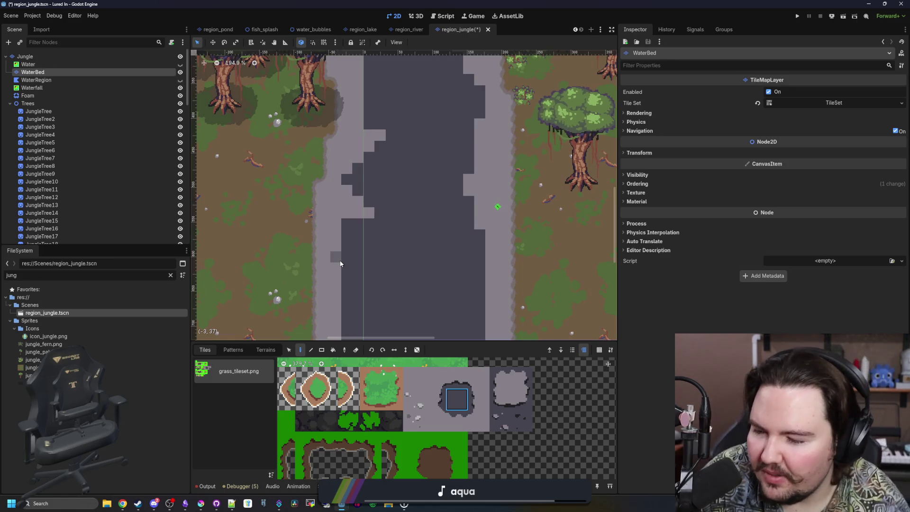
scroll(407, 160, up, 3)
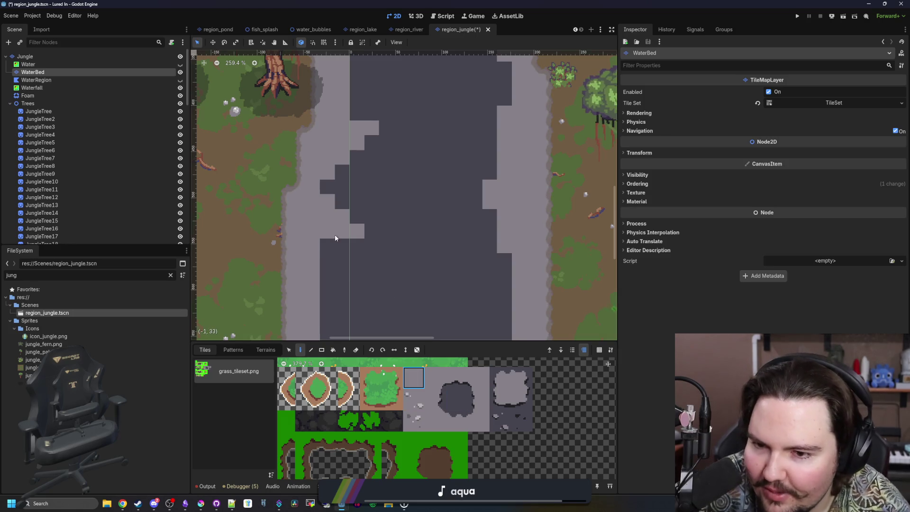
scroll(328, 239, down, 9)
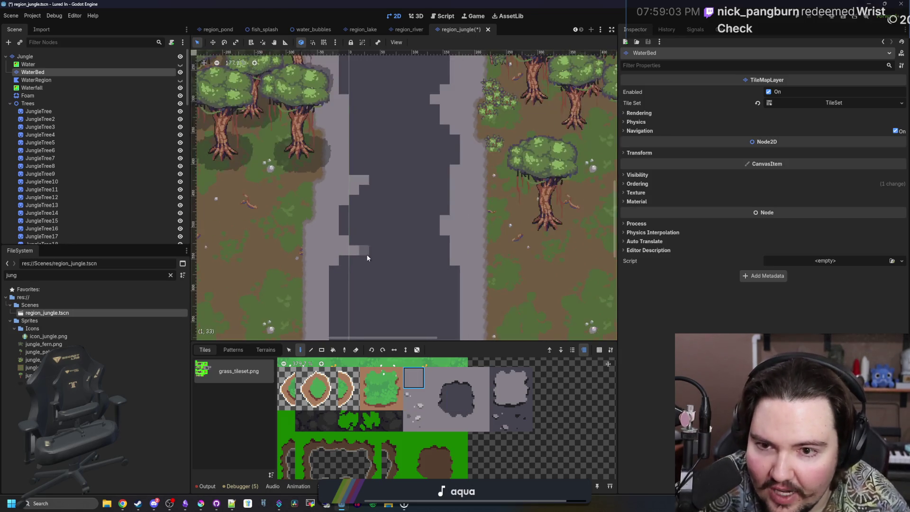
scroll(357, 207, up, 3)
scroll(374, 260, down, 5)
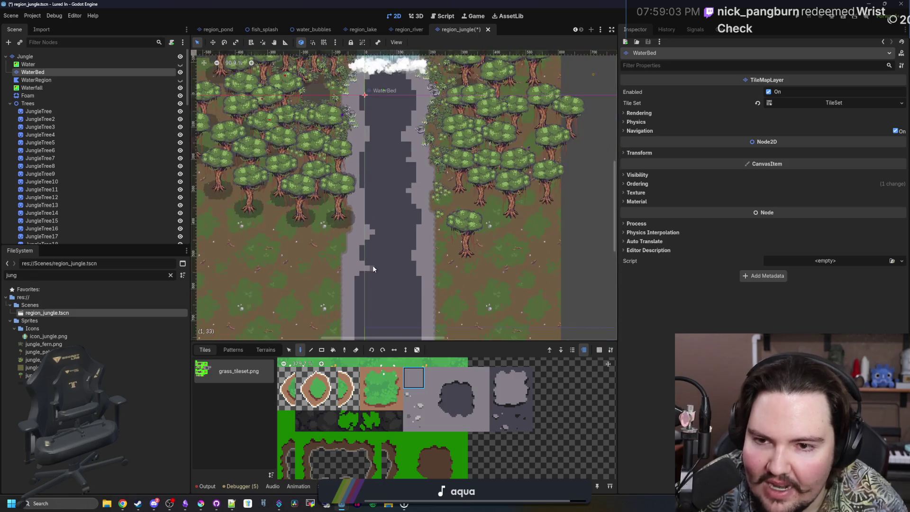
scroll(381, 156, down, 5)
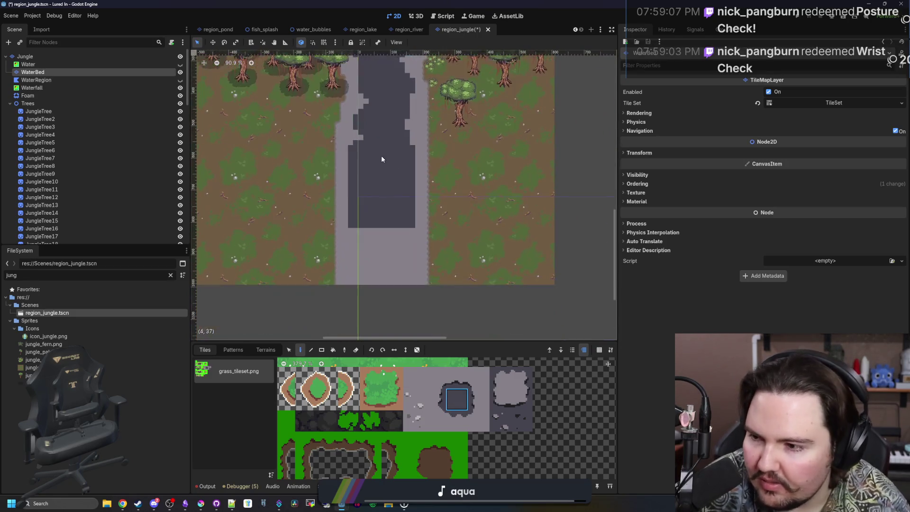
scroll(331, 171, up, 3)
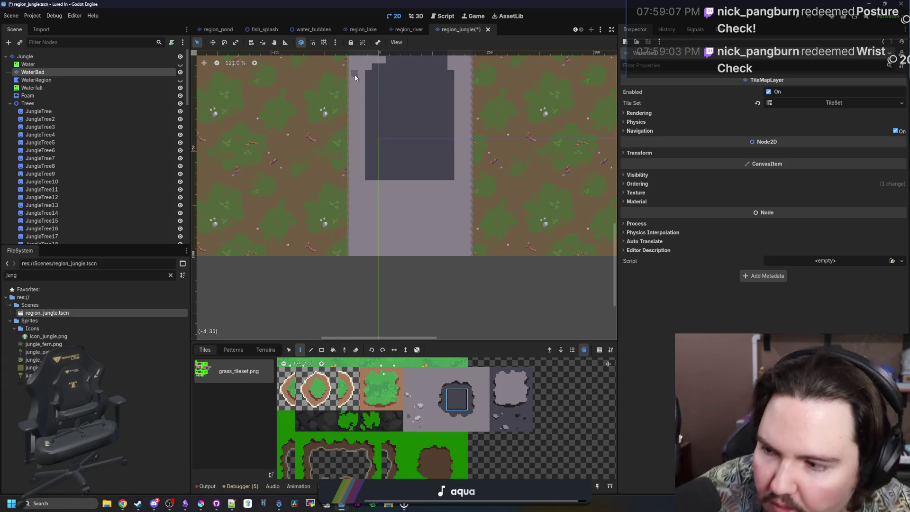
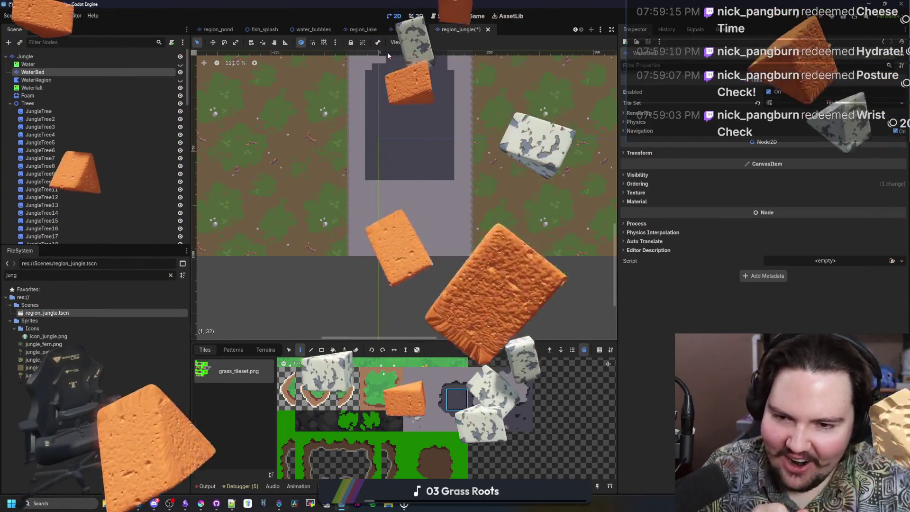
Paint a 13×10 rectangle of grey path tiles on the WaterBed layer with the Rect tool.
click(321, 350)
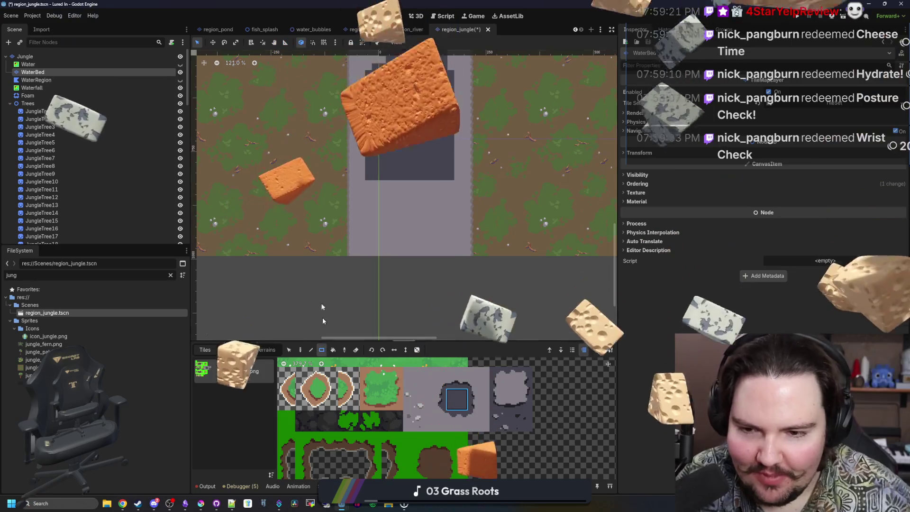
mouse_move(368, 181)
mouse_down()
mouse_move(452, 251)
mouse_move(443, 244)
mouse_up()
scroll(385, 274, down, 3)
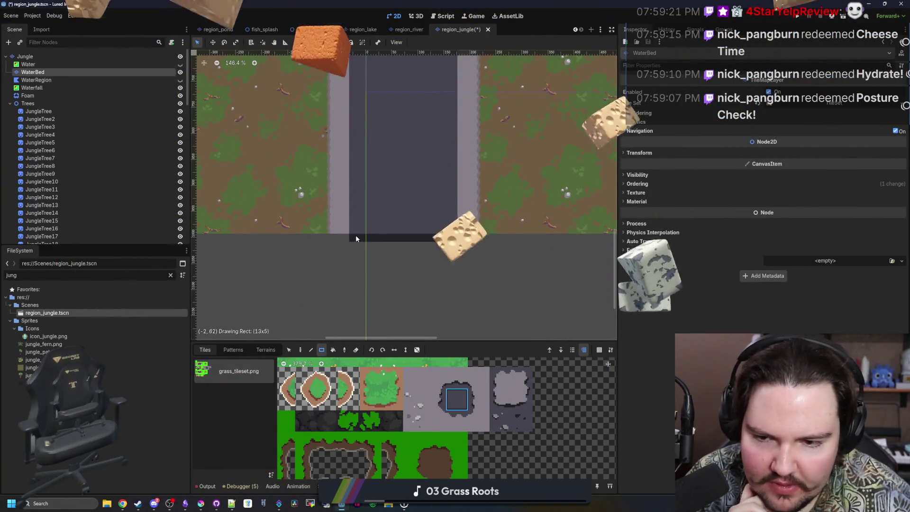
scroll(371, 191, up, 1)
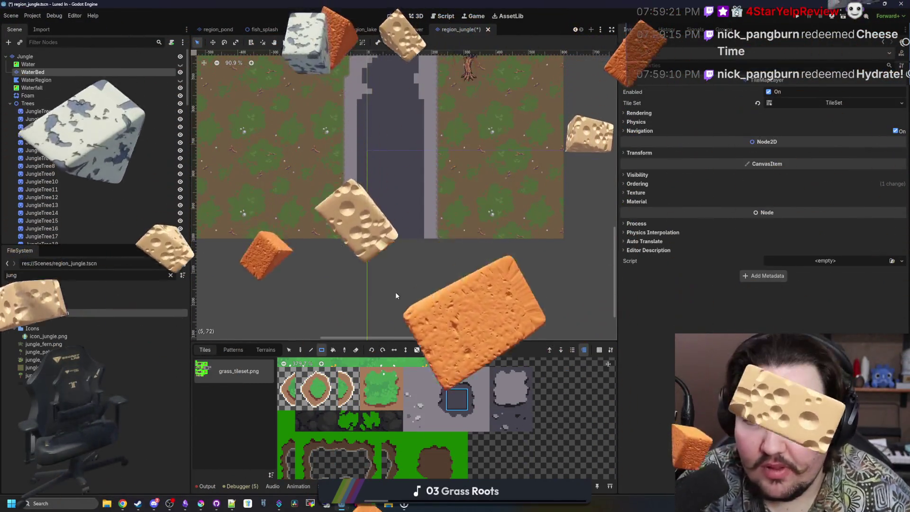
scroll(395, 292, down, 7)
scroll(398, 189, up, 18)
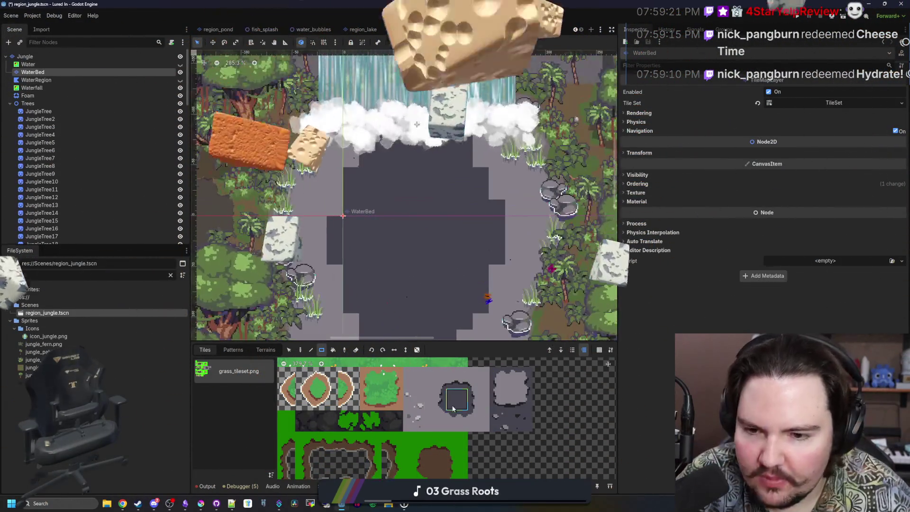
Bring the waterfall top into view and pick a different grey tile from the tileset.
scroll(309, 198, up, 4)
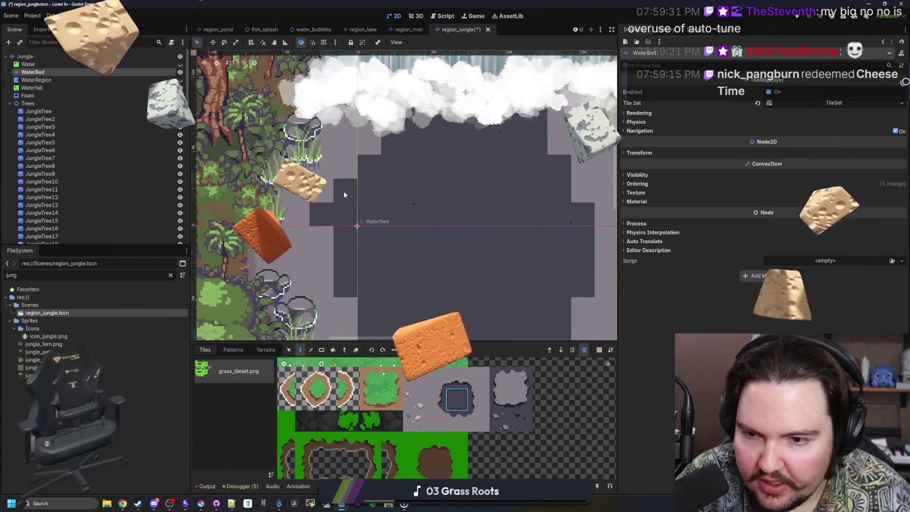
scroll(332, 190, down, 10)
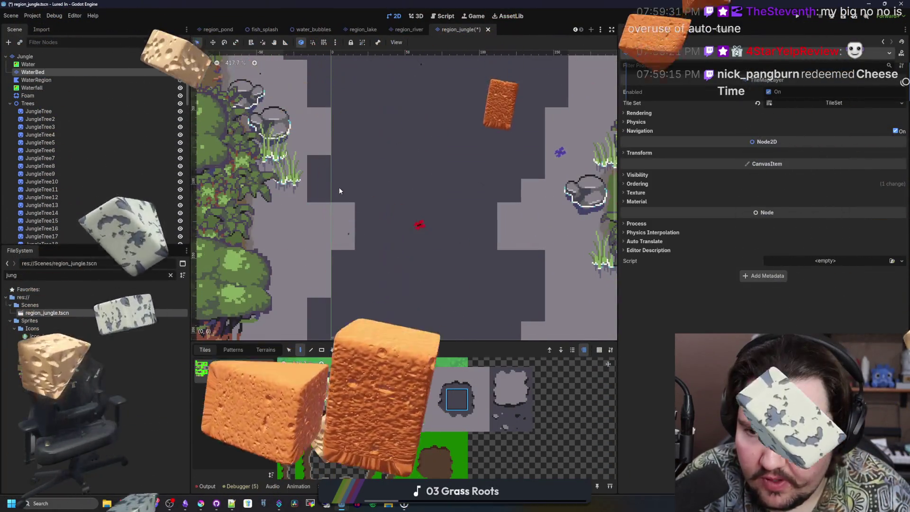
scroll(439, 184, up, 4)
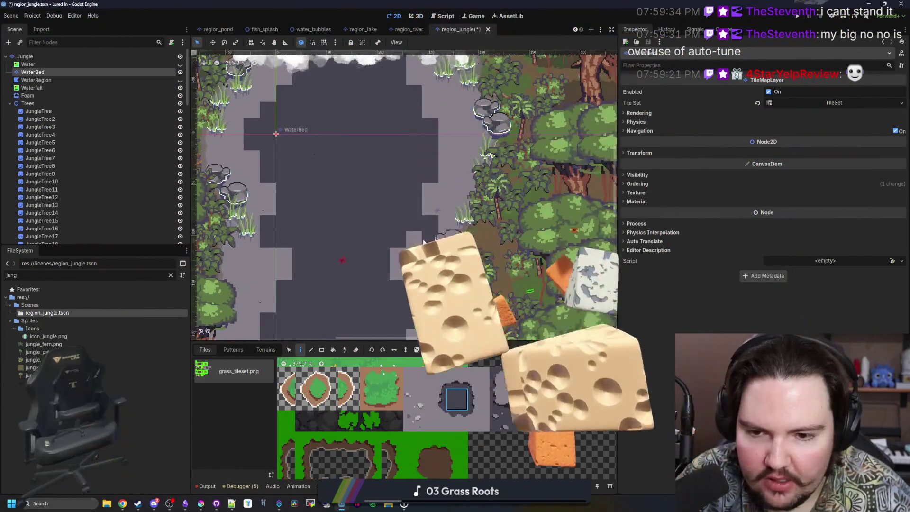
scroll(408, 267, down, 10)
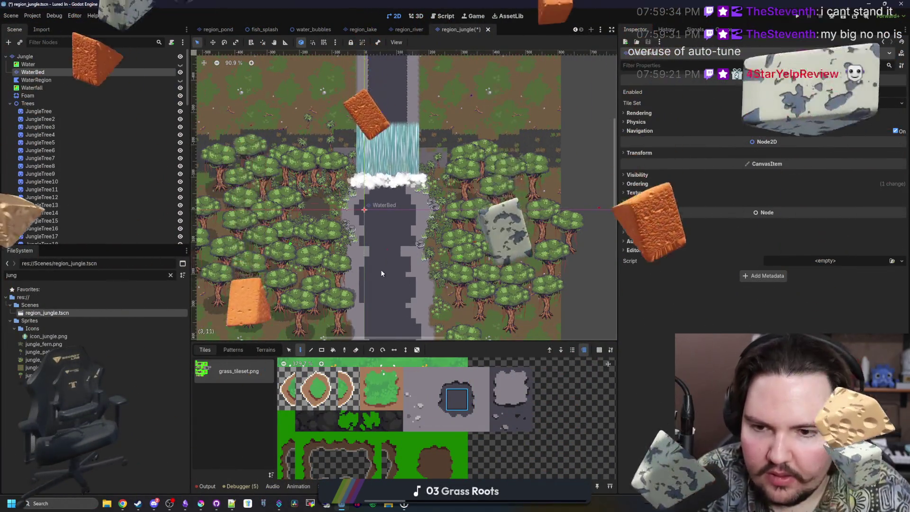
scroll(378, 246, up, 4)
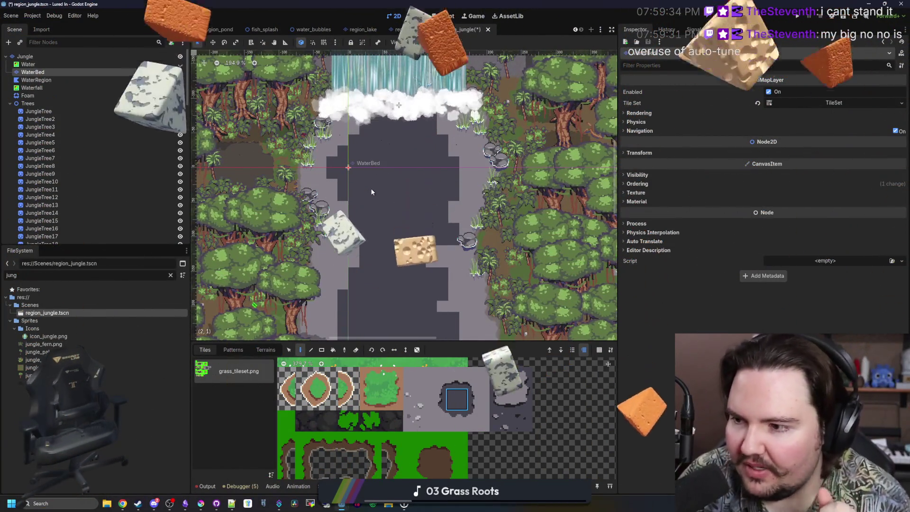
scroll(371, 192, up, 1)
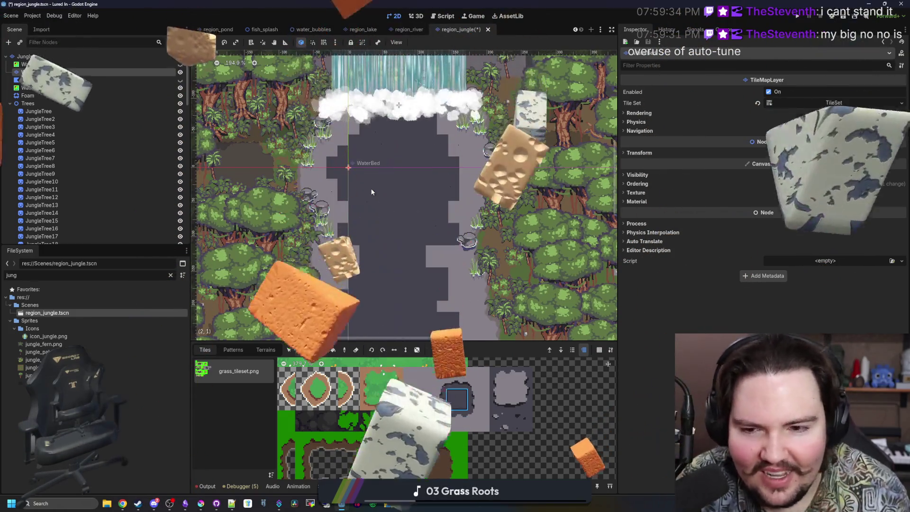
scroll(406, 204, up, 3)
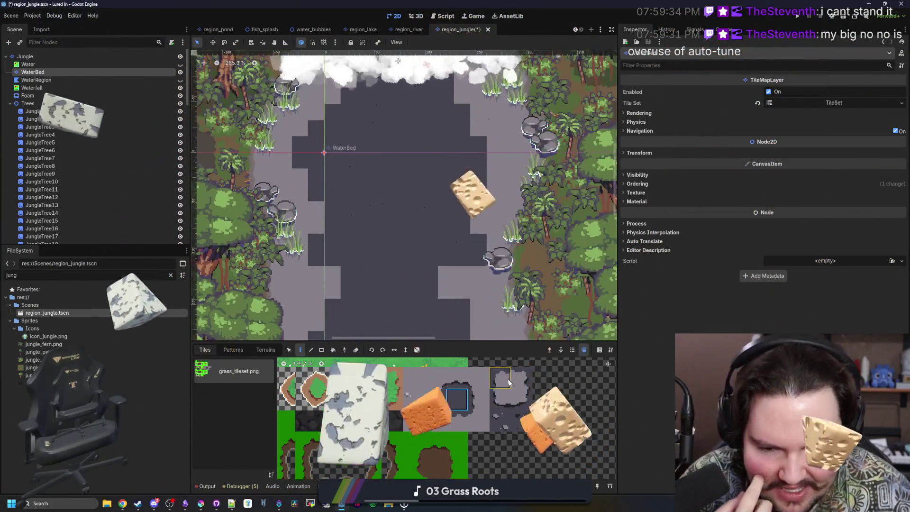
drag(347, 152, 373, 188)
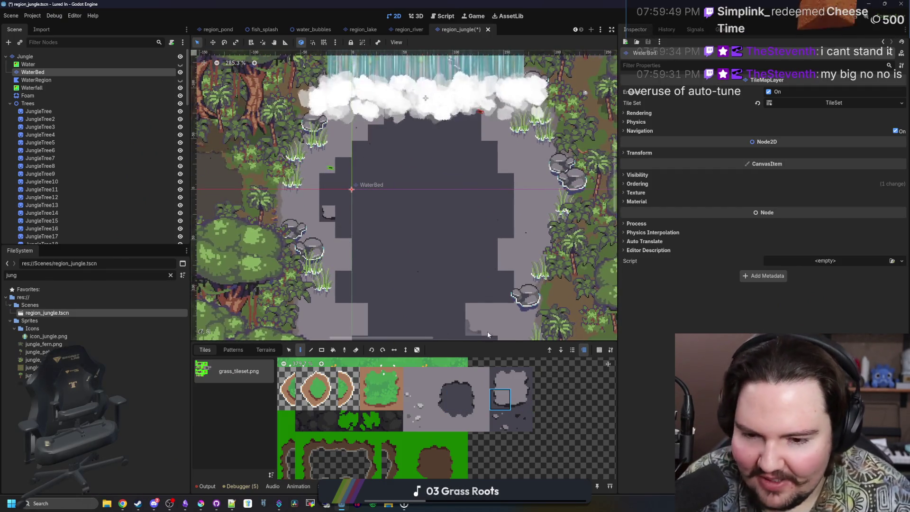
click(522, 378)
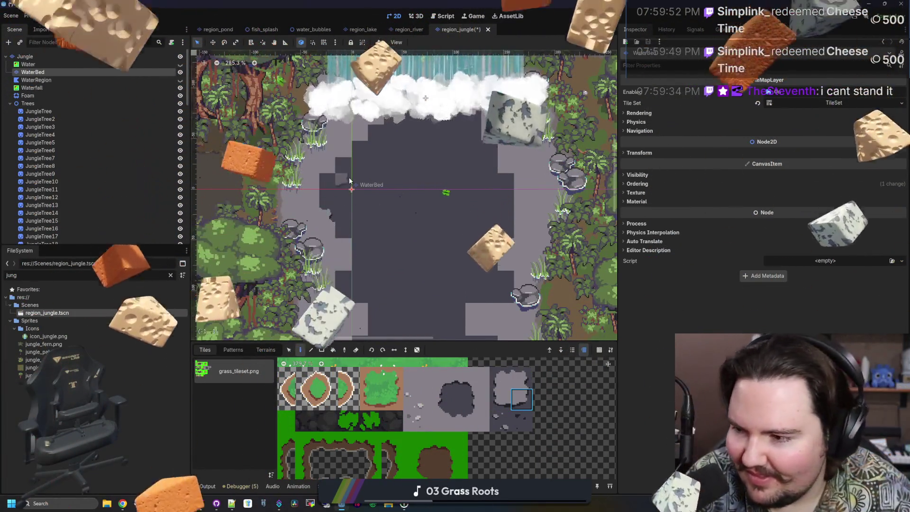
Centre the pool under the waterfall and choose the grey edge tile just below in the atlas.
drag(350, 181, 343, 217)
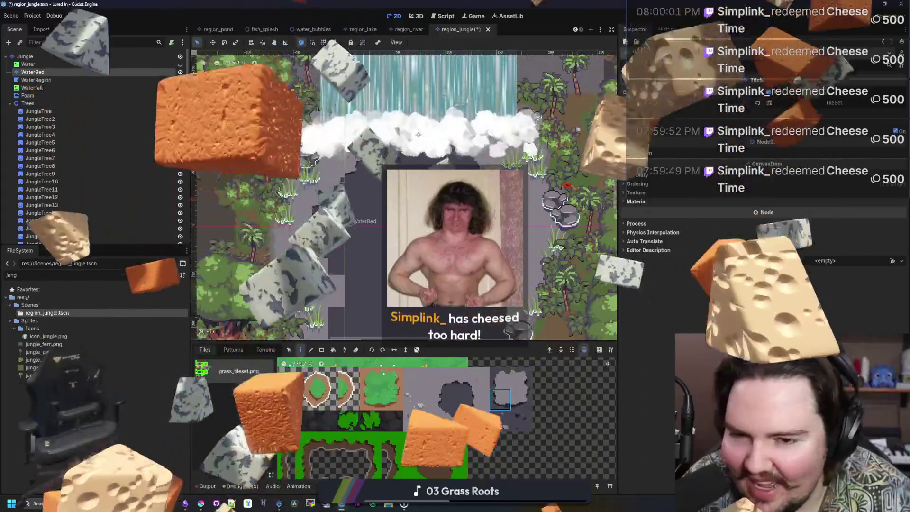
scroll(467, 192, down, 3)
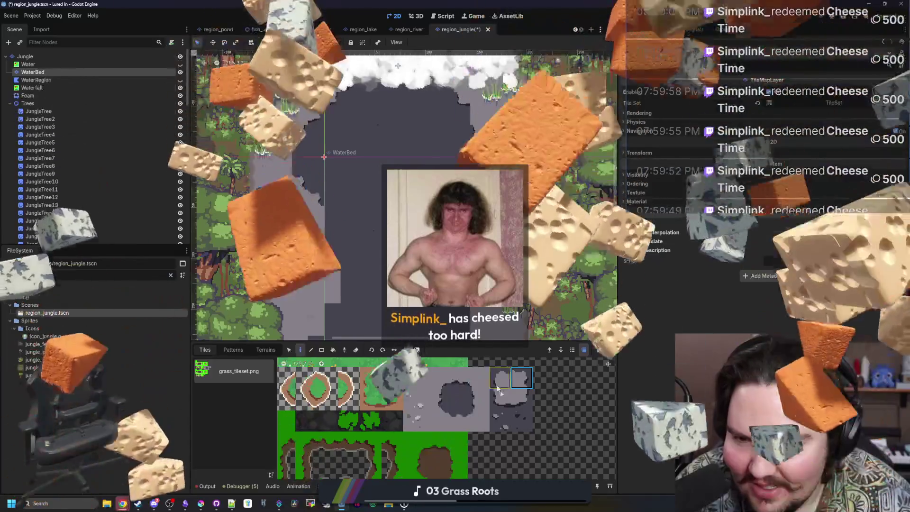
scroll(426, 213, down, 2)
click(521, 399)
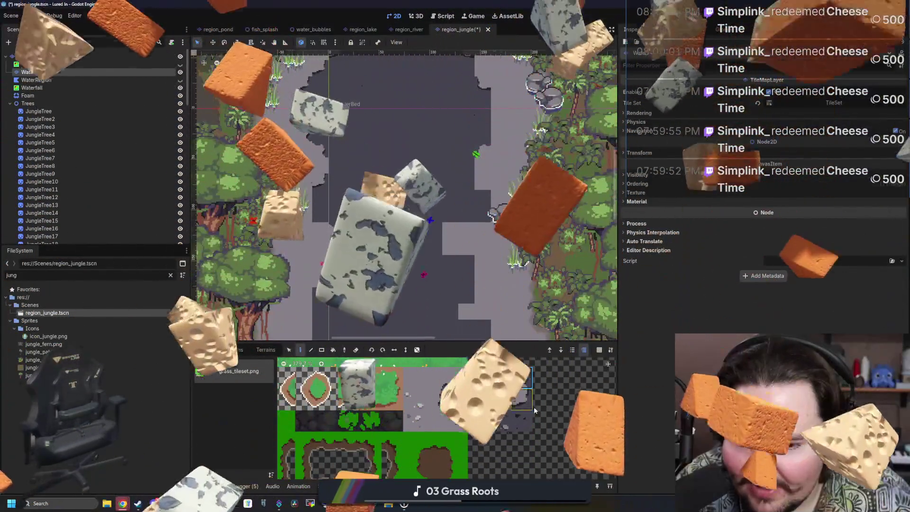
Place a small grey tile on the river, then select the dark pool tile.
click(400, 309)
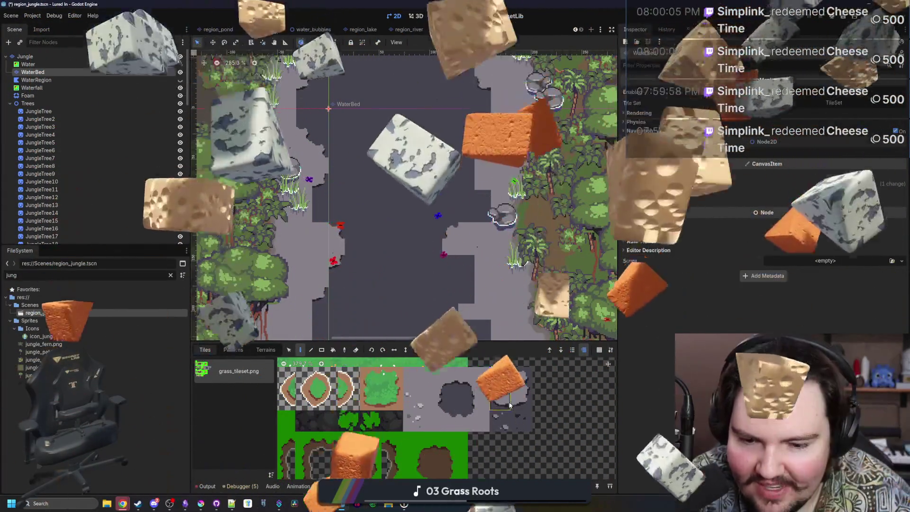
scroll(467, 280, up, 5)
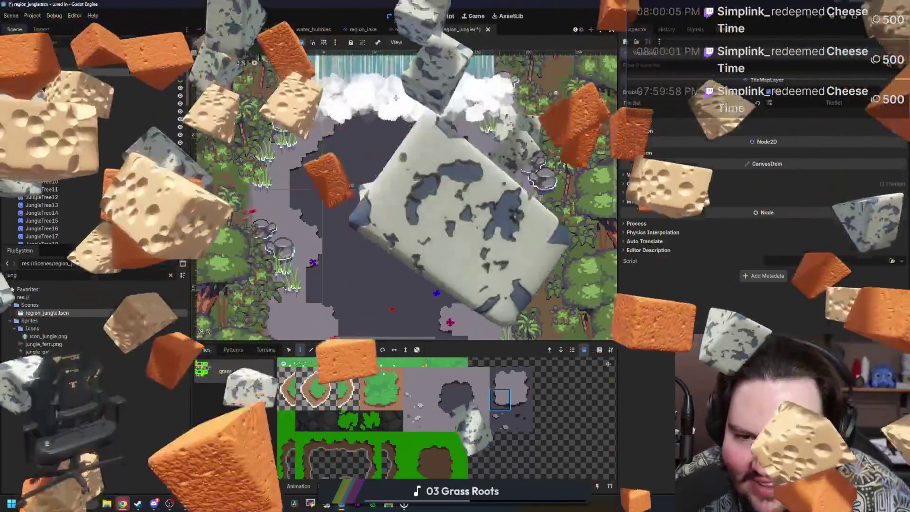
scroll(439, 290, down, 5)
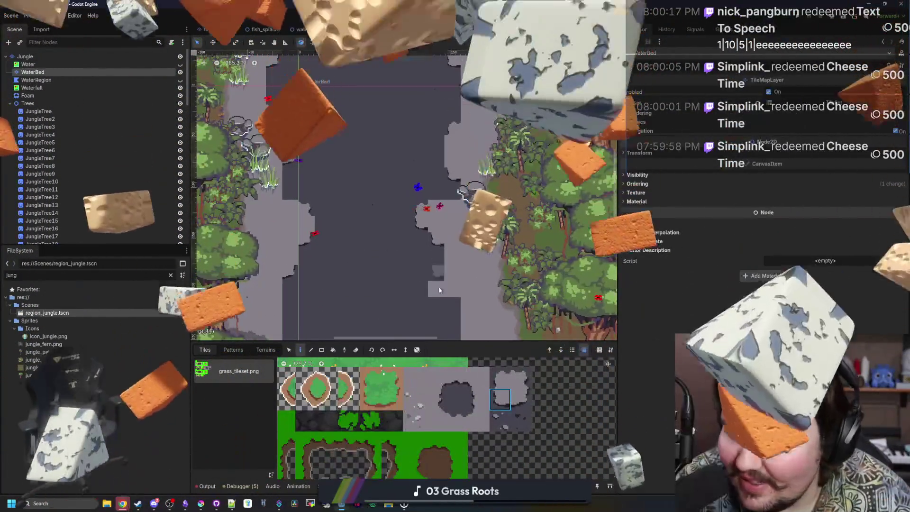
scroll(440, 290, down, 3)
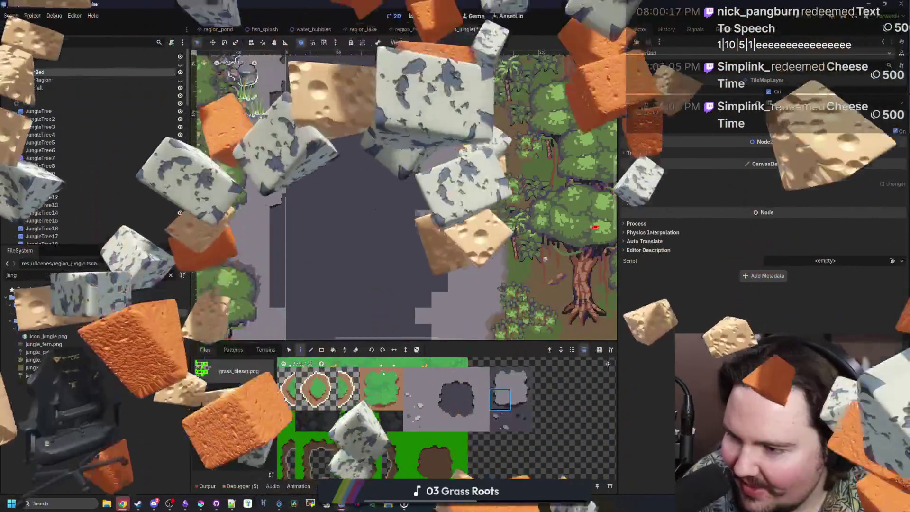
scroll(423, 215, up, 2)
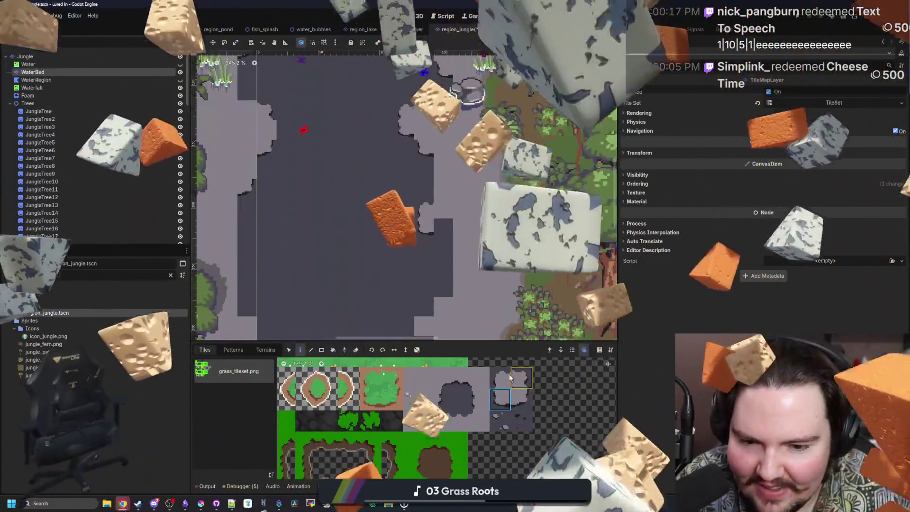
click(456, 378)
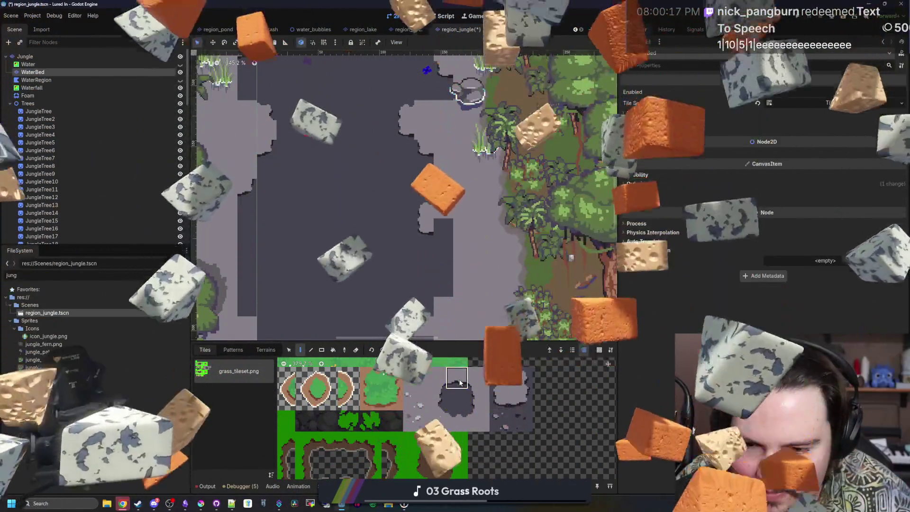
Paint a dark tile along the river edge and pick the lower grey edge tile.
scroll(442, 188, down, 3)
scroll(450, 189, down, 1)
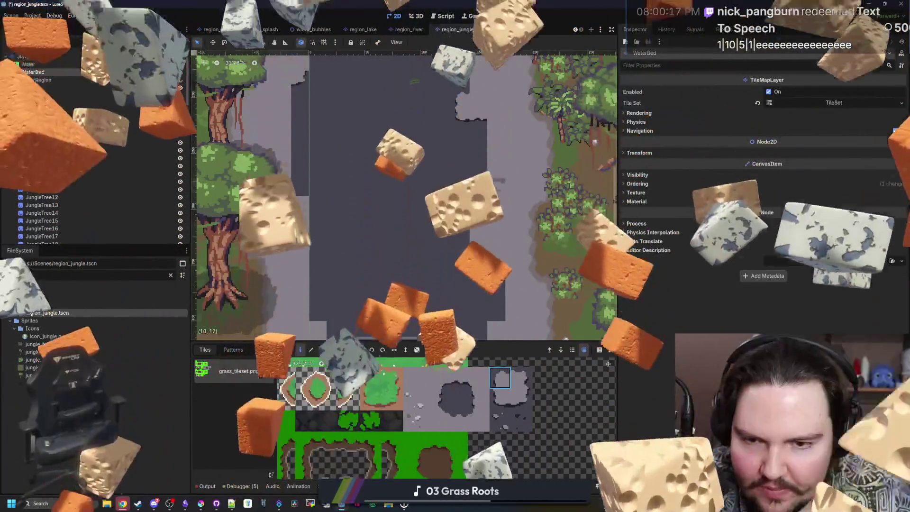
click(467, 203)
click(500, 378)
click(500, 398)
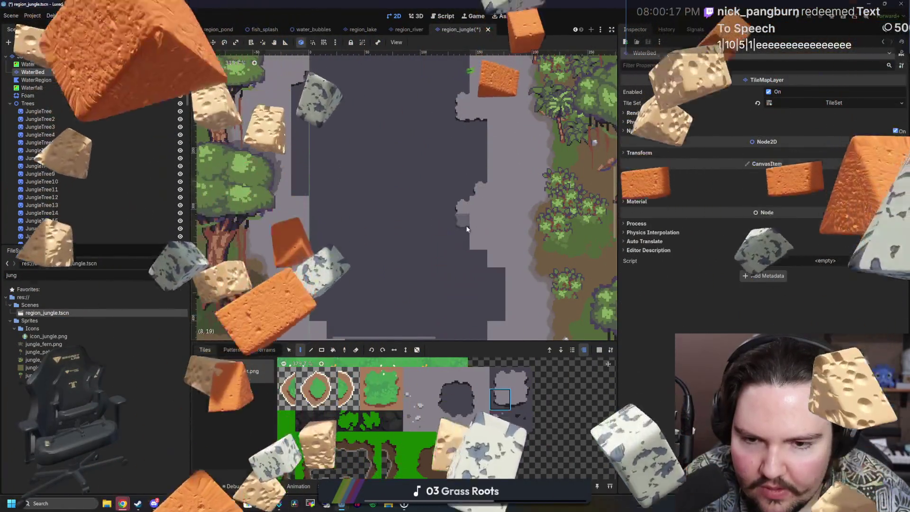
Try the rightmost upper and lower grey edge tiles, then return to the dark pool tile.
scroll(479, 249, down, 3)
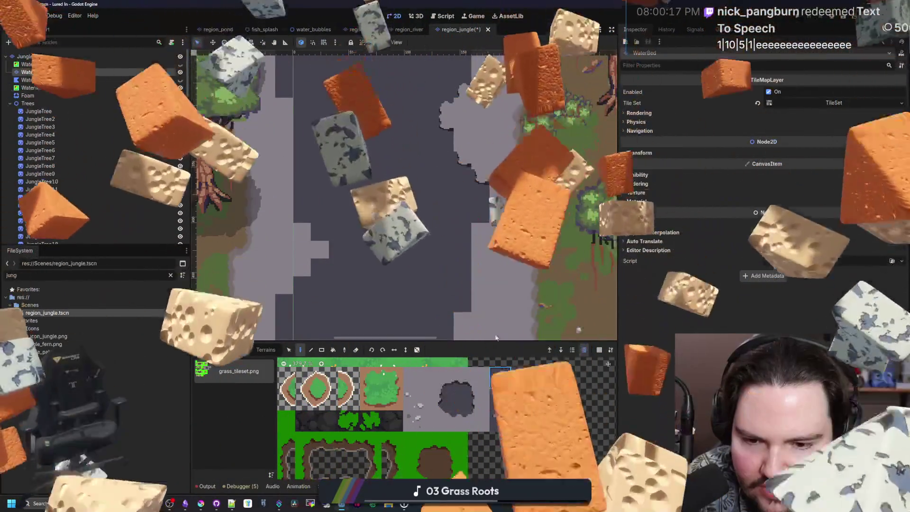
scroll(456, 285, up, 2)
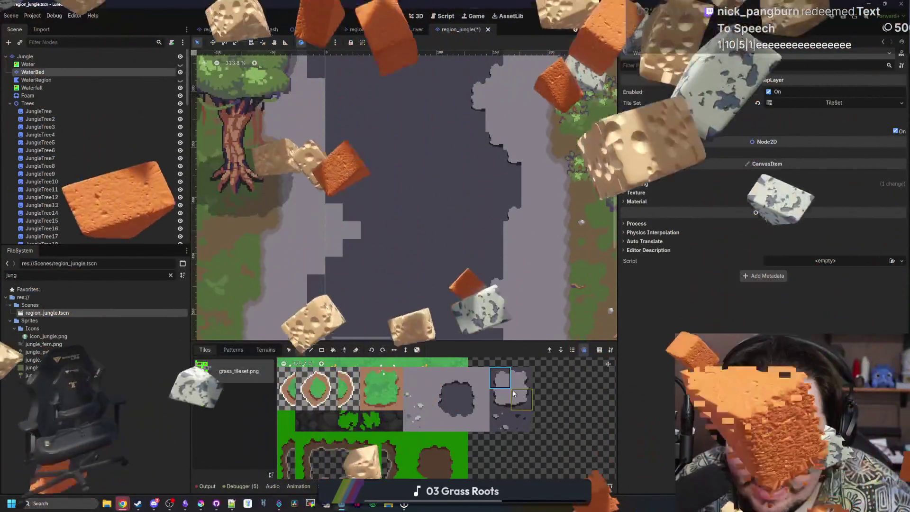
click(521, 381)
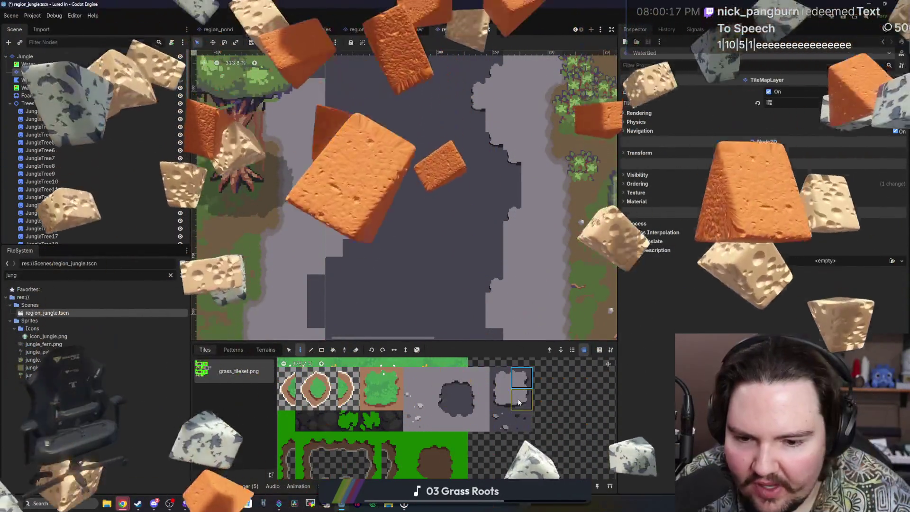
click(519, 402)
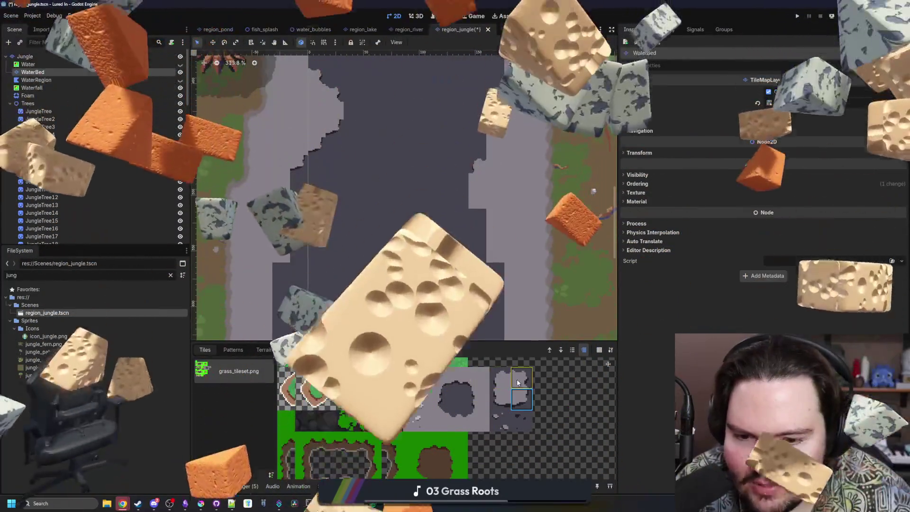
scroll(332, 217, down, 1)
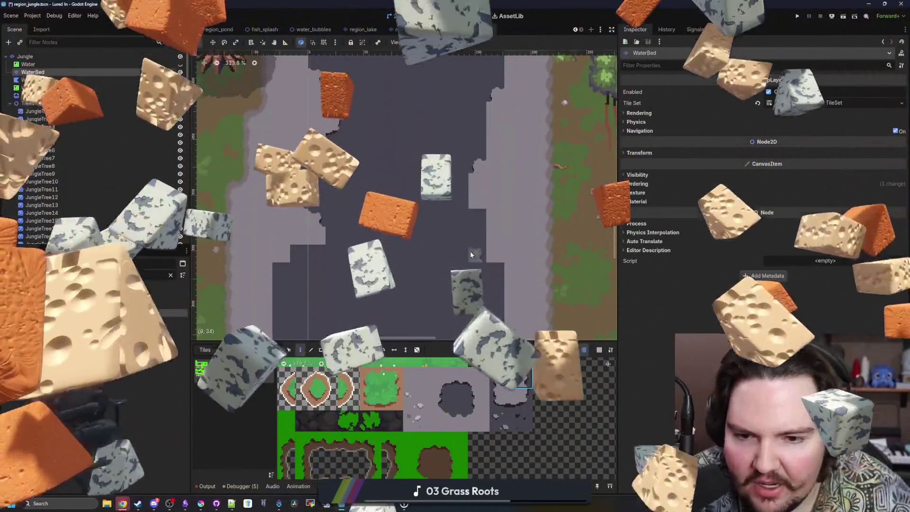
click(521, 378)
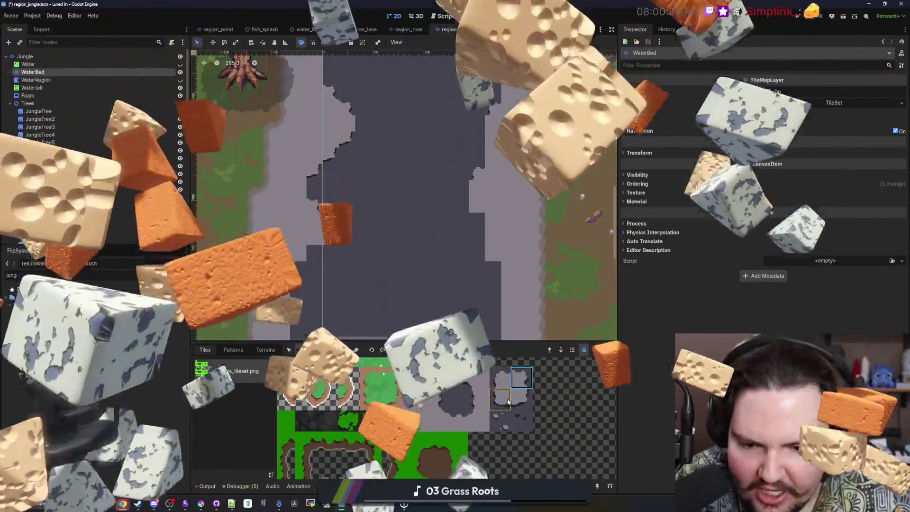
scroll(386, 241, down, 2)
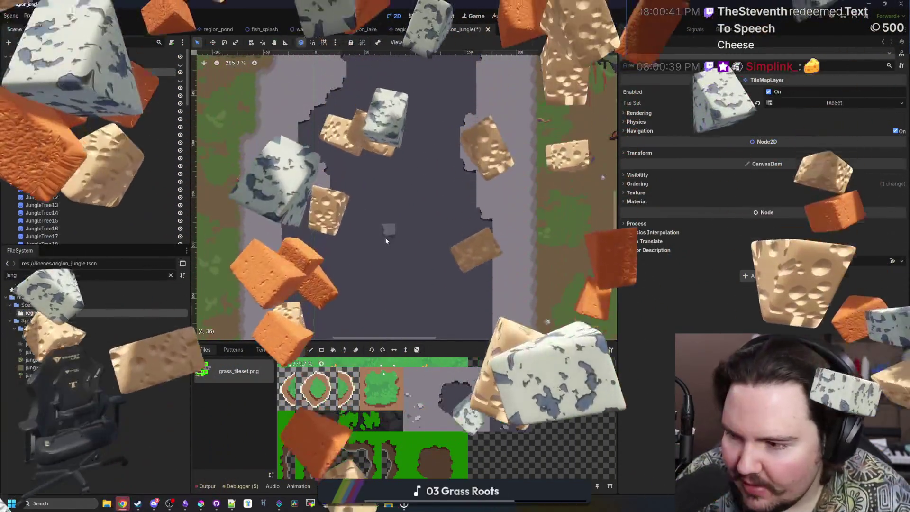
scroll(318, 205, up, 2)
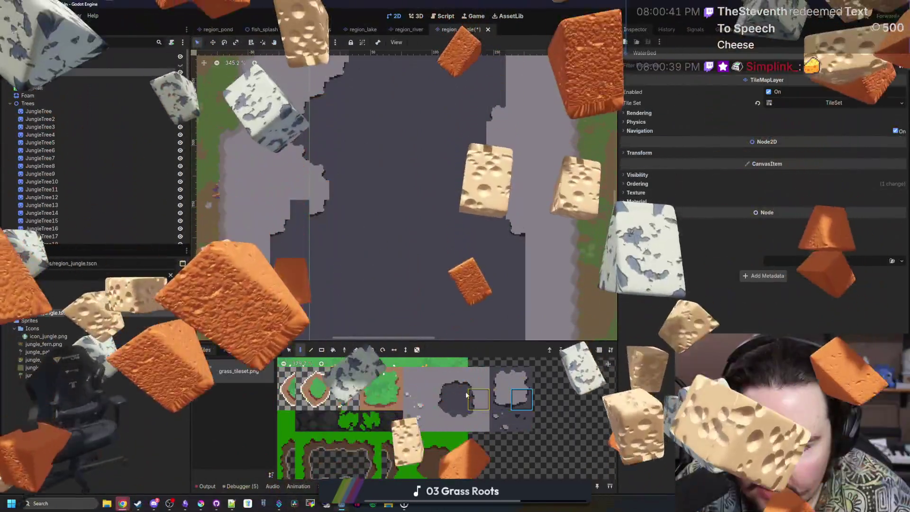
click(456, 378)
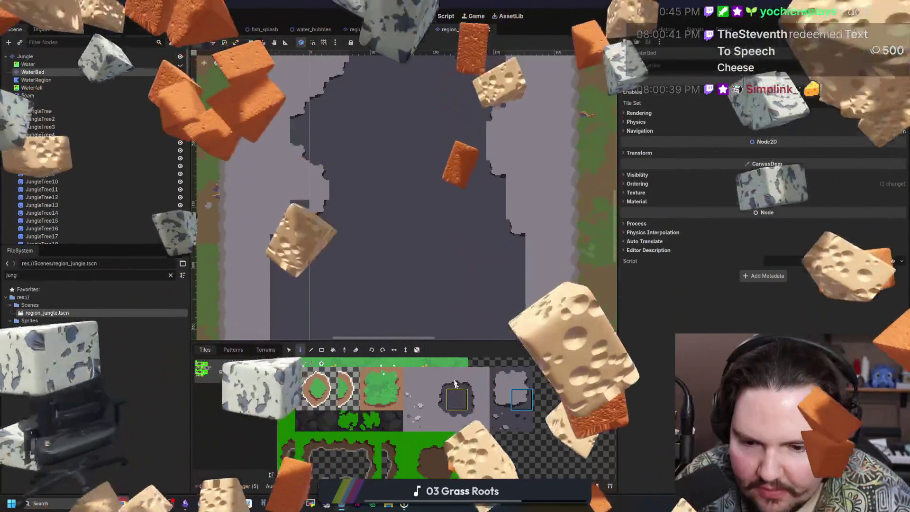
Look over the jungle river and select the grey riverbed tile for painting.
scroll(397, 252, down, 5)
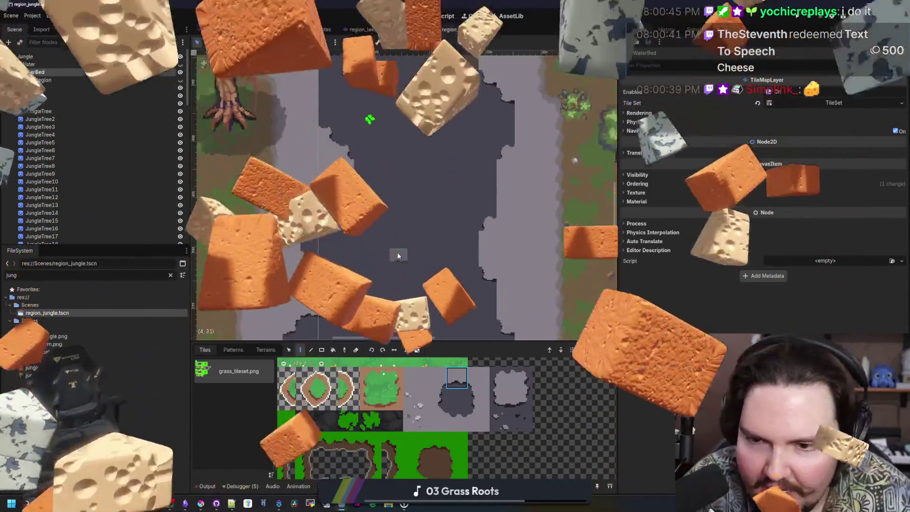
scroll(396, 253, up, 3)
scroll(395, 257, up, 1)
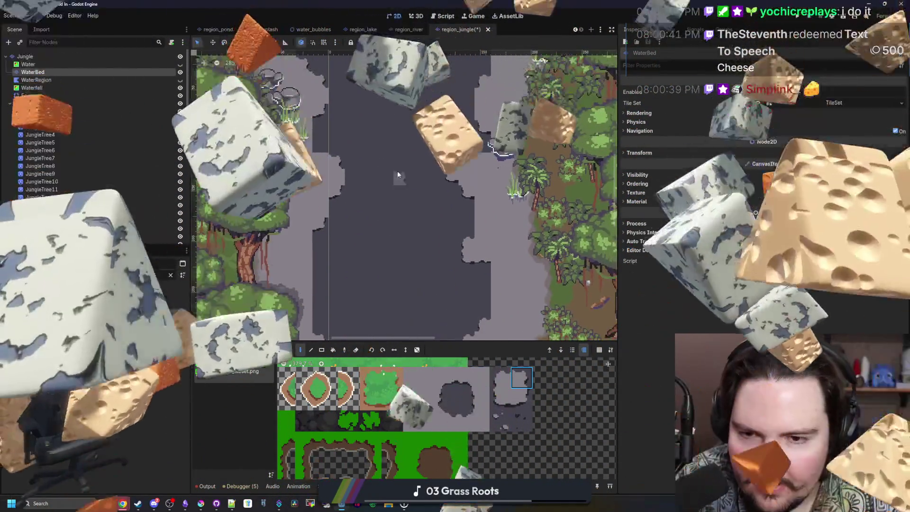
scroll(397, 170, up, 5)
scroll(309, 261, up, 5)
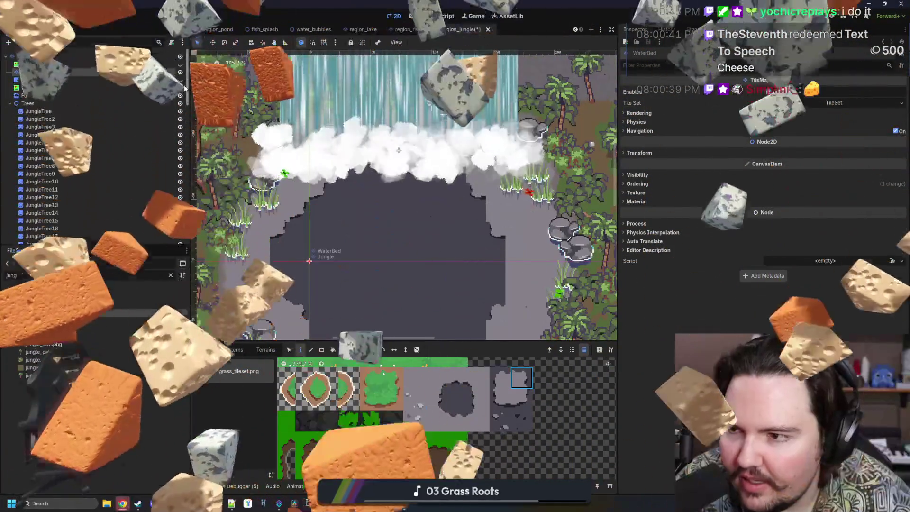
scroll(407, 199, down, 3)
scroll(407, 199, left, 4)
scroll(407, 199, up, 5)
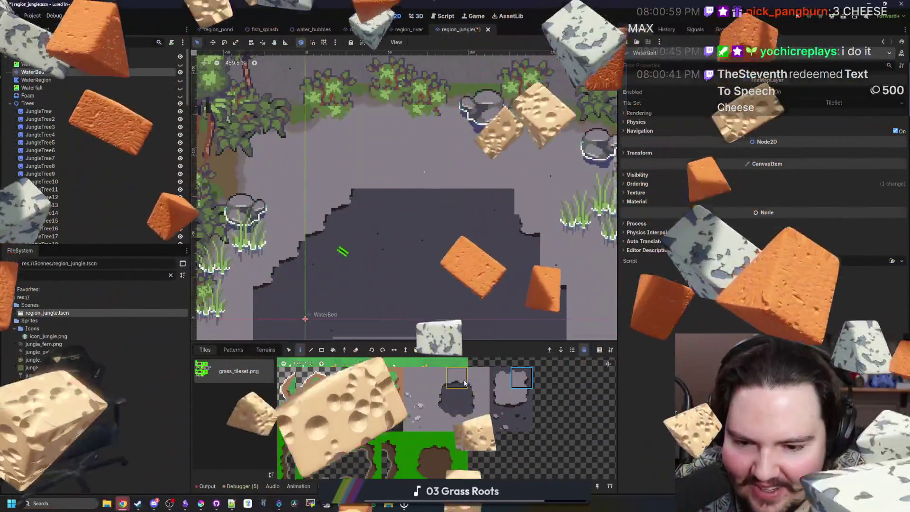
click(457, 378)
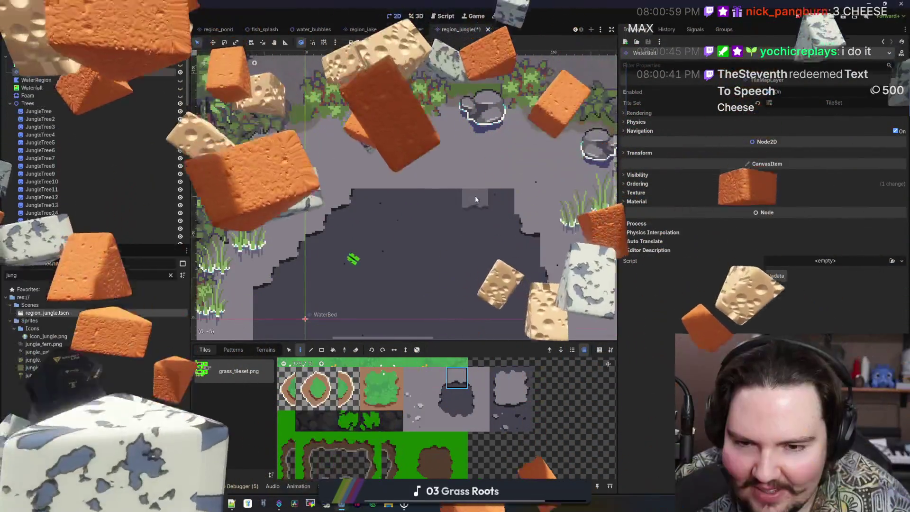
scroll(429, 203, down, 2)
scroll(433, 203, down, 2)
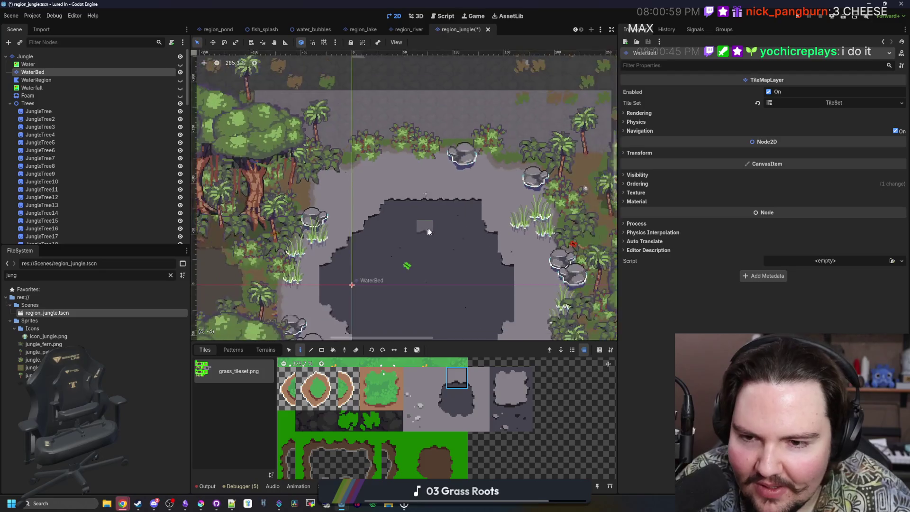
scroll(383, 191, down, 3)
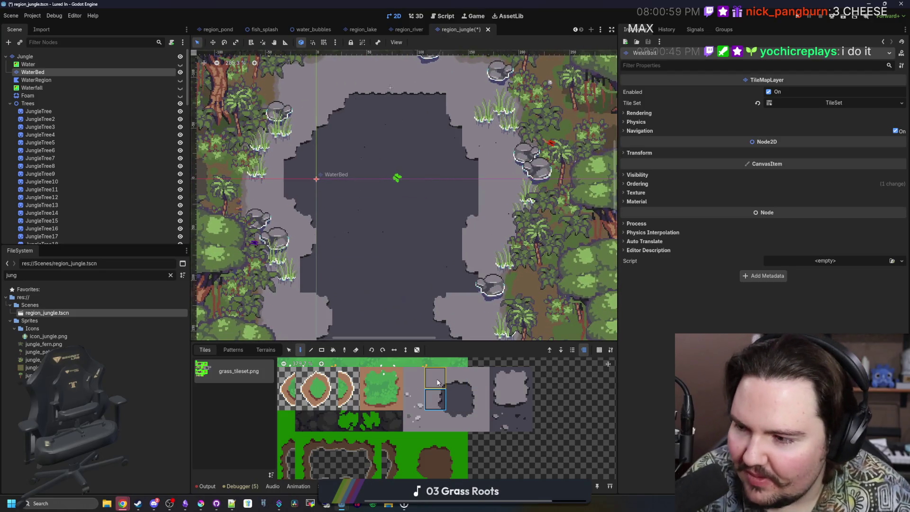
scroll(302, 221, up, 2)
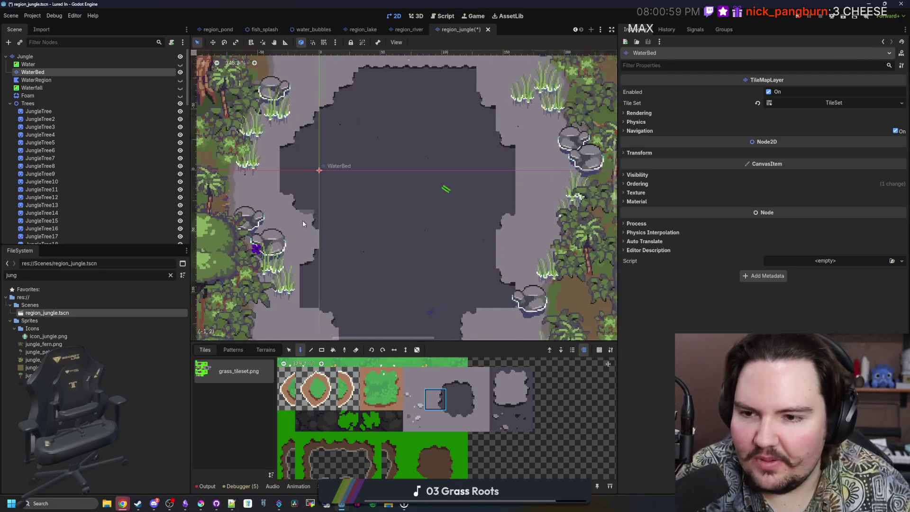
scroll(353, 261, down, 1)
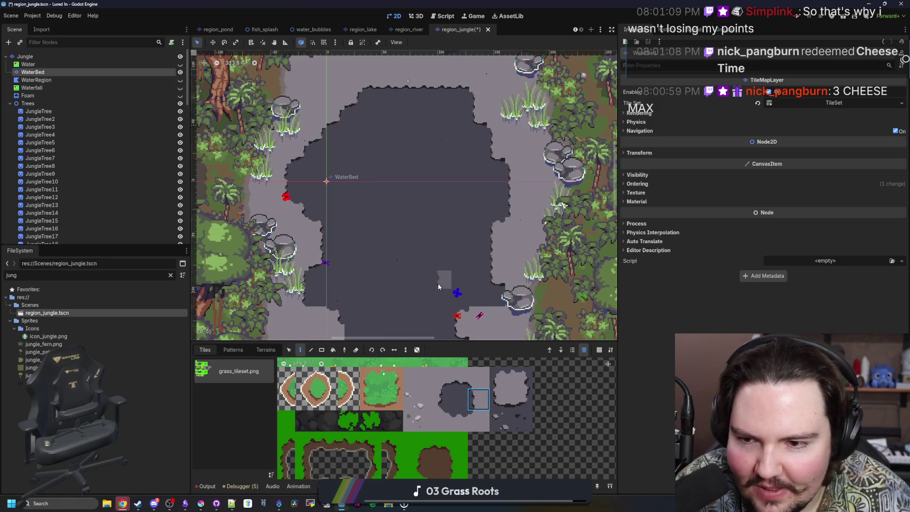
scroll(438, 287, up, 1)
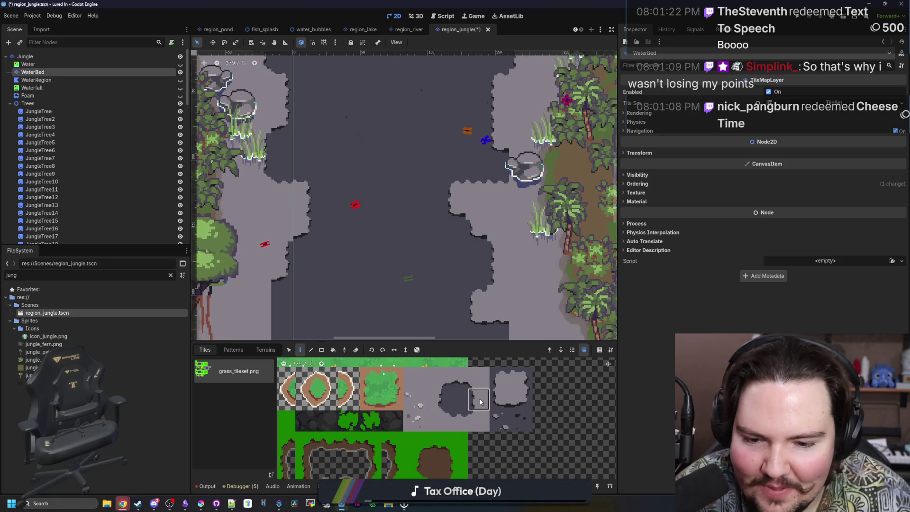
scroll(393, 237, down, 5)
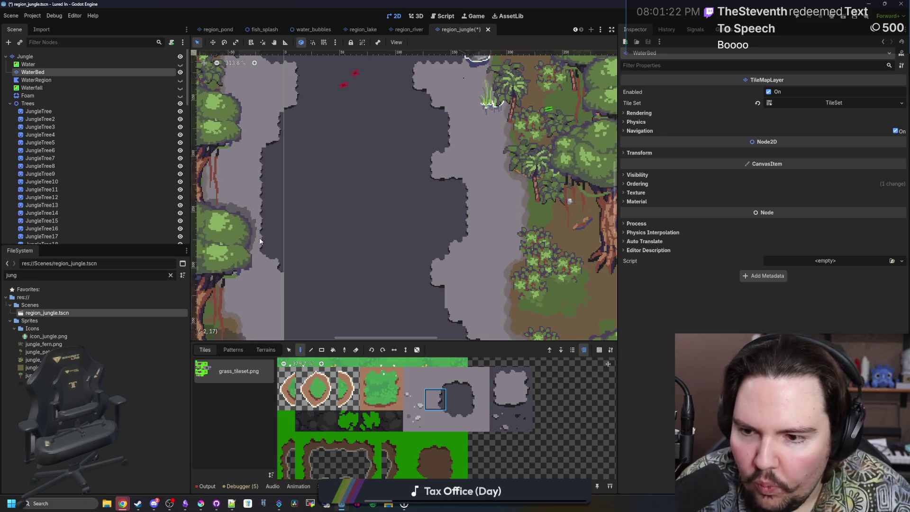
scroll(259, 241, down, 5)
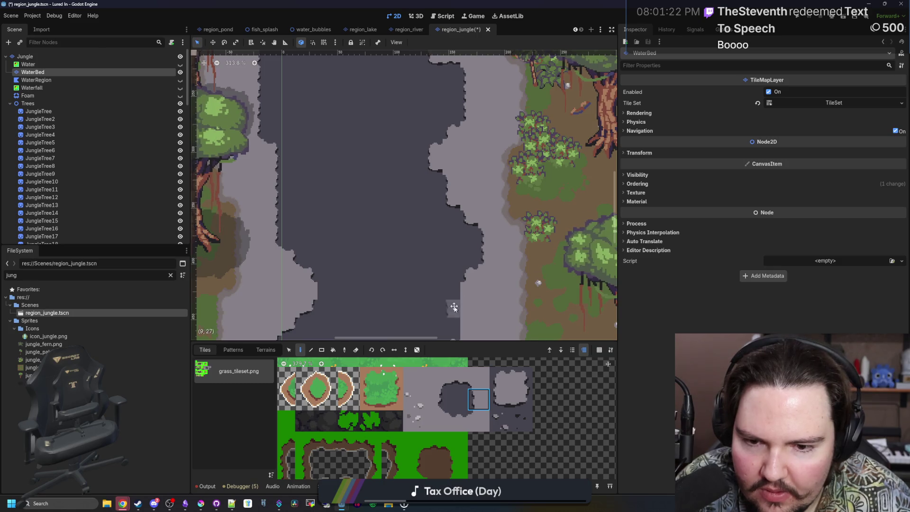
scroll(454, 307, down, 5)
scroll(454, 225, down, 1)
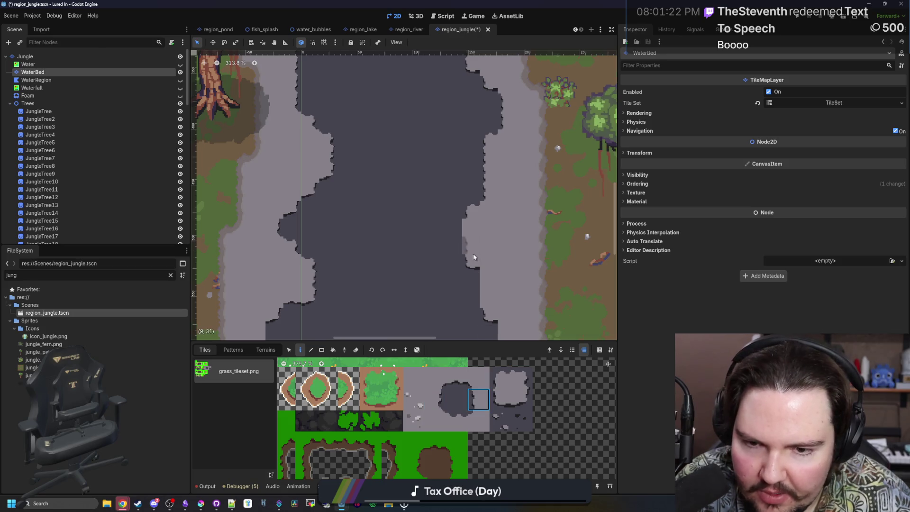
scroll(357, 329, down, 5)
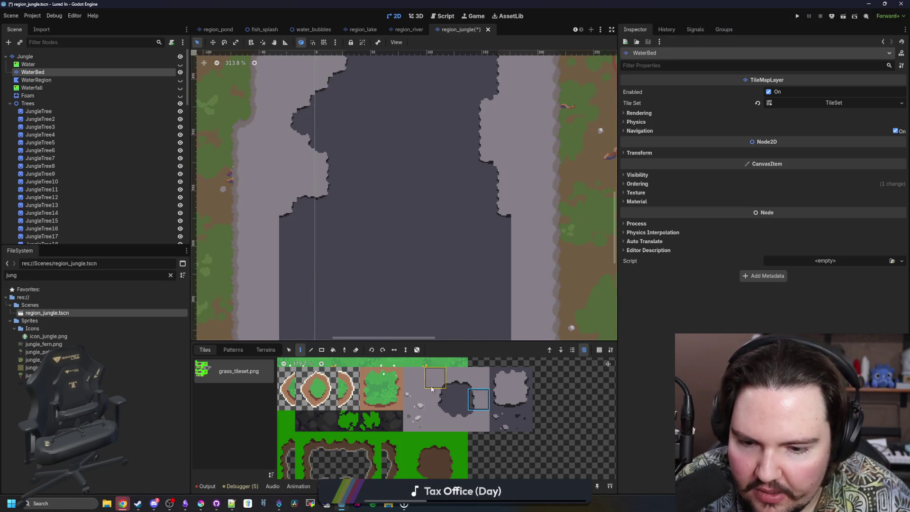
scroll(371, 291, down, 5)
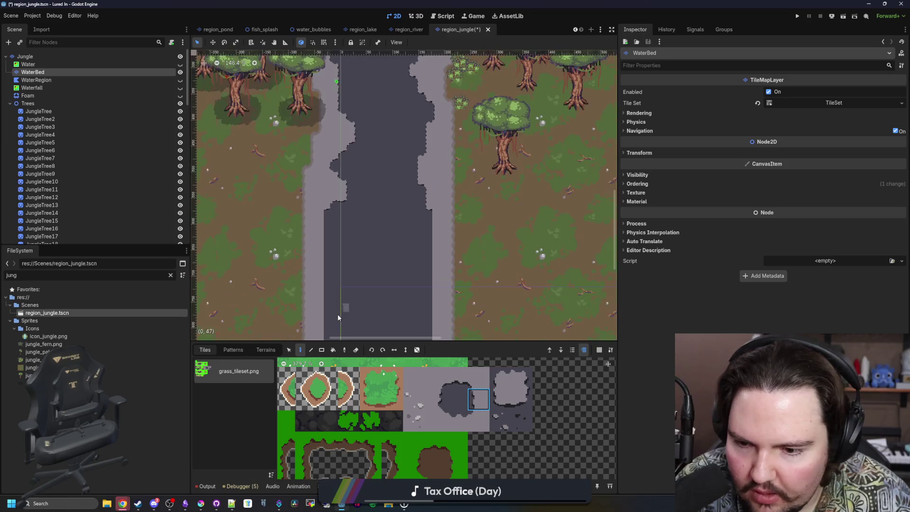
scroll(404, 235, down, 5)
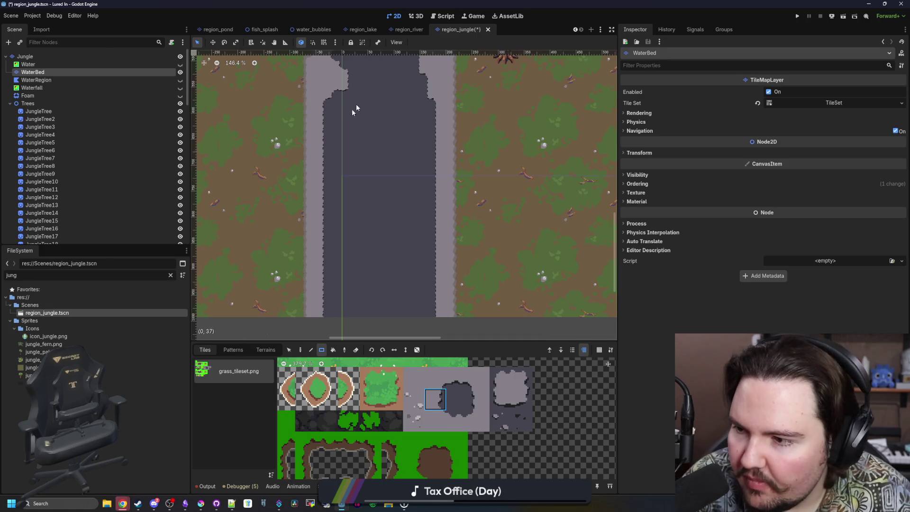
scroll(359, 189, up, 4)
scroll(334, 159, up, 4)
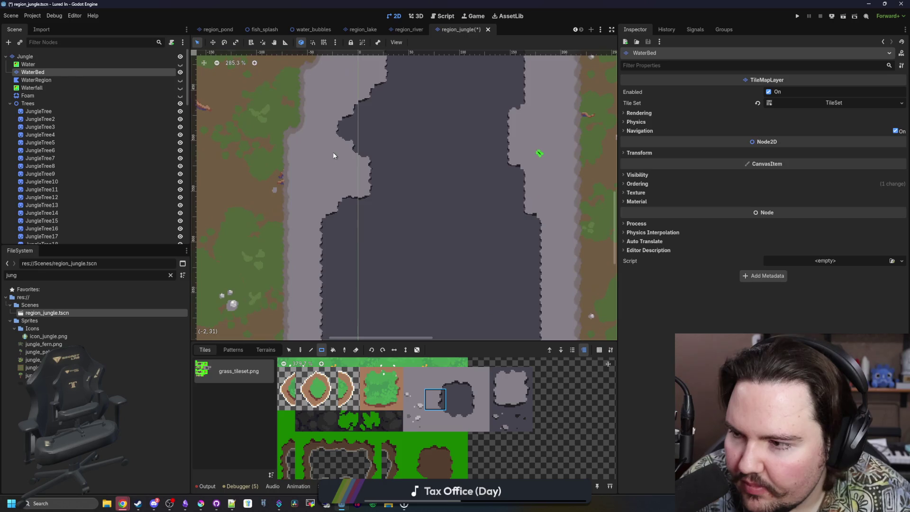
scroll(333, 156, up, 1)
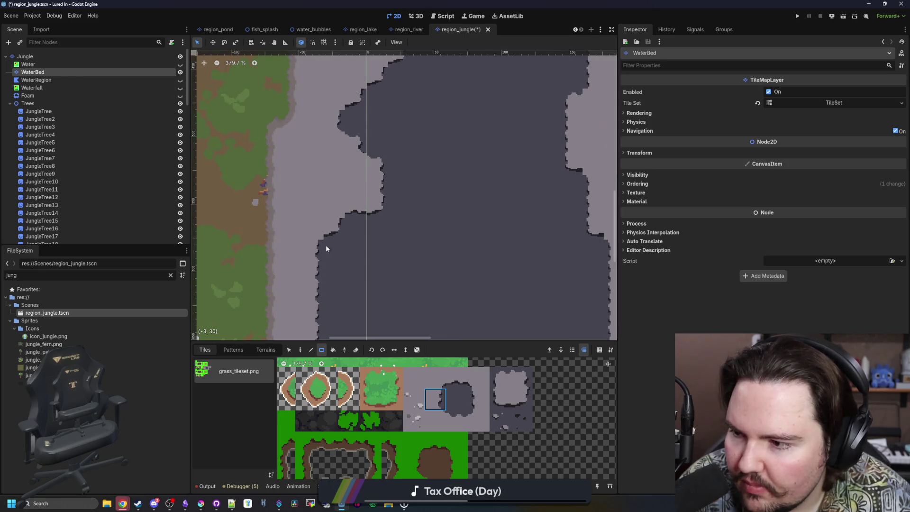
scroll(457, 172, up, 2)
scroll(458, 172, right, 3)
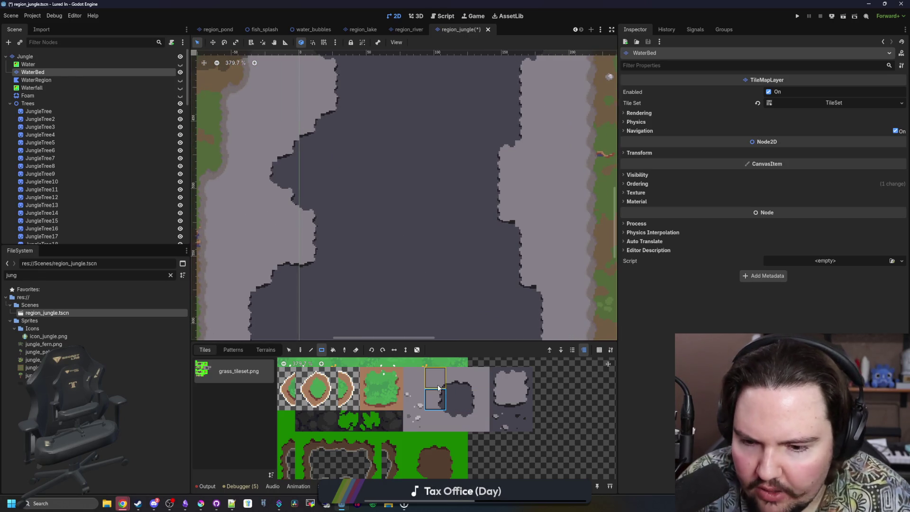
scroll(287, 279, up, 1)
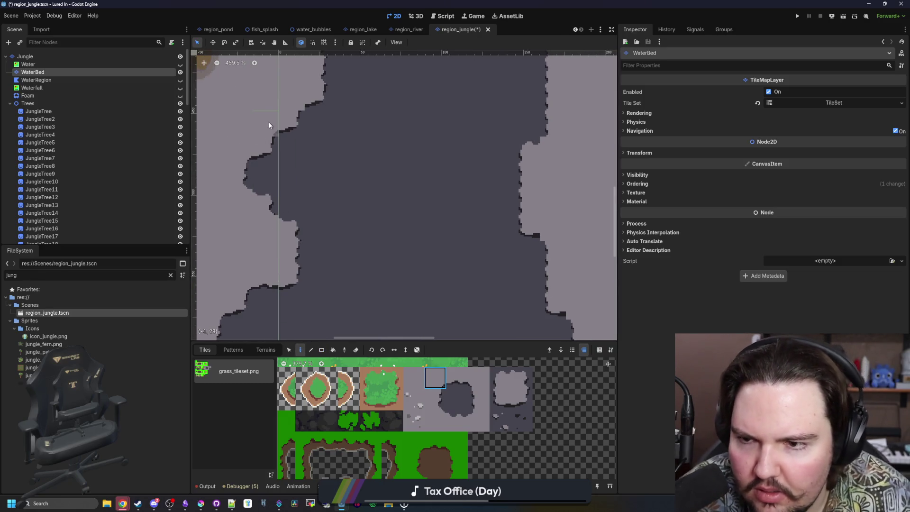
scroll(417, 250, down, 2)
scroll(433, 229, left, 5)
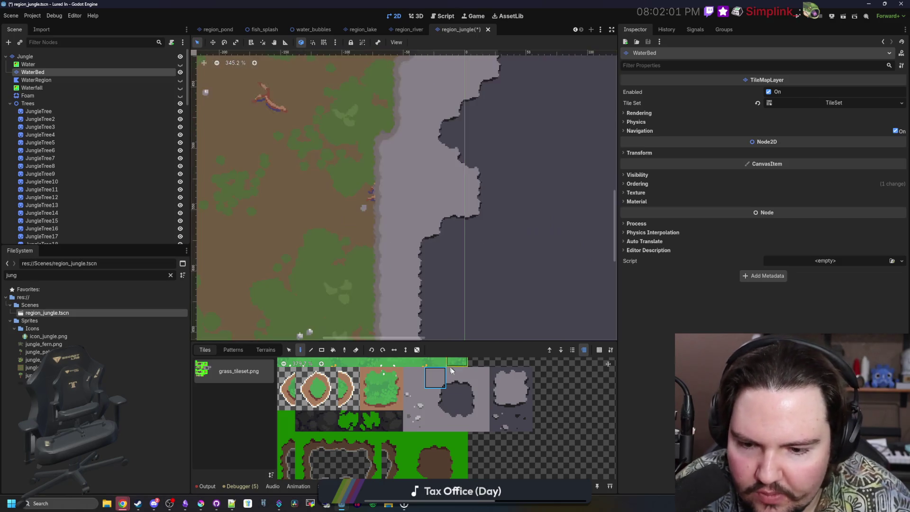
scroll(450, 221, right, 5)
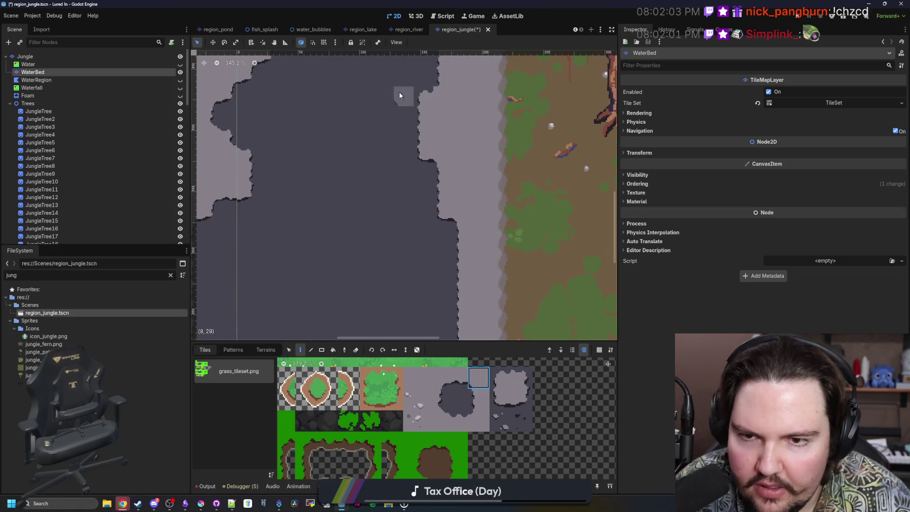
Scroll across the riverbed and select the grey riverbed tile.
scroll(399, 95, left, 1)
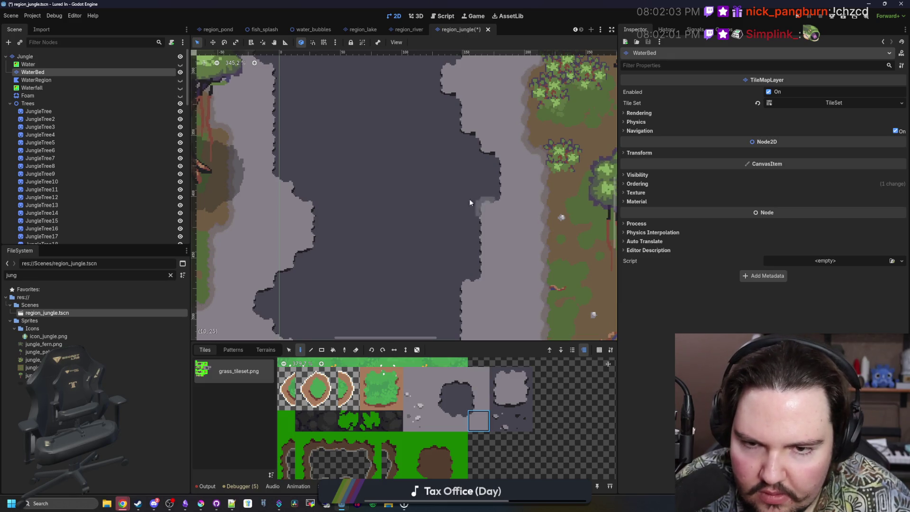
scroll(470, 202, up, 2)
scroll(470, 203, left, 1)
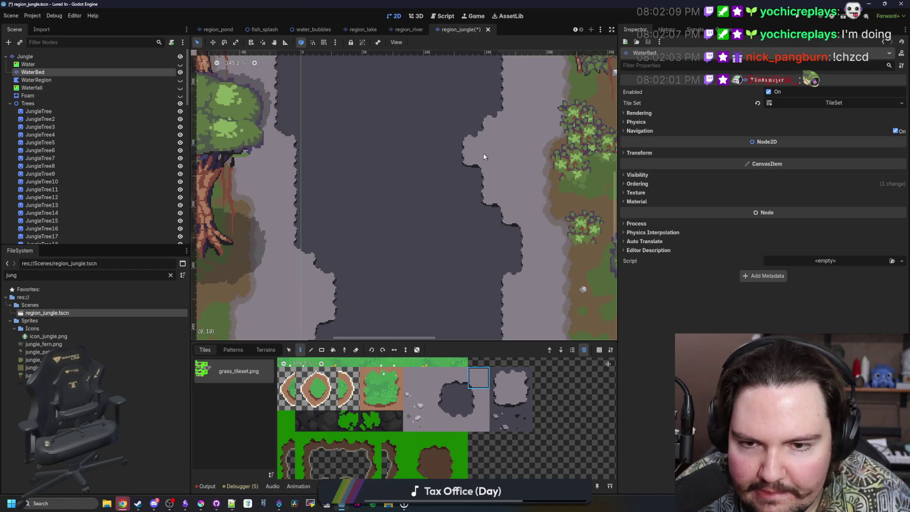
scroll(386, 187, up, 3)
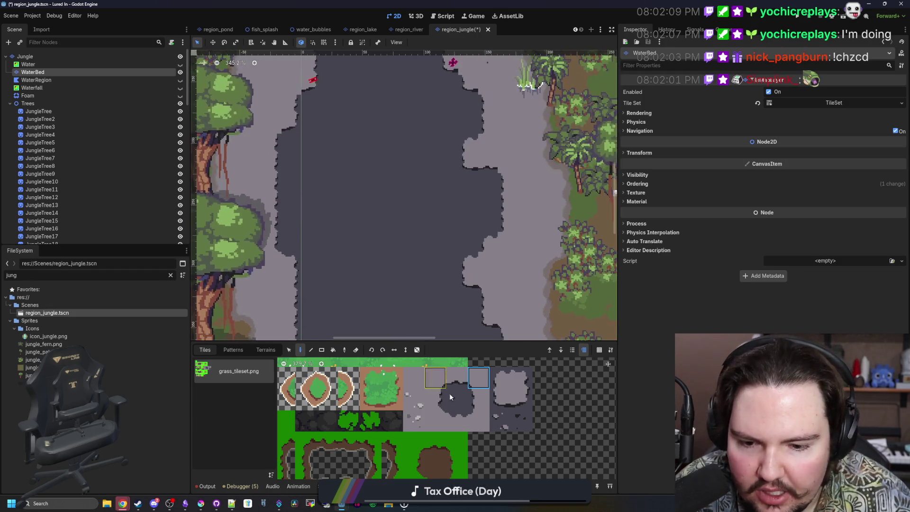
scroll(441, 227, up, 2)
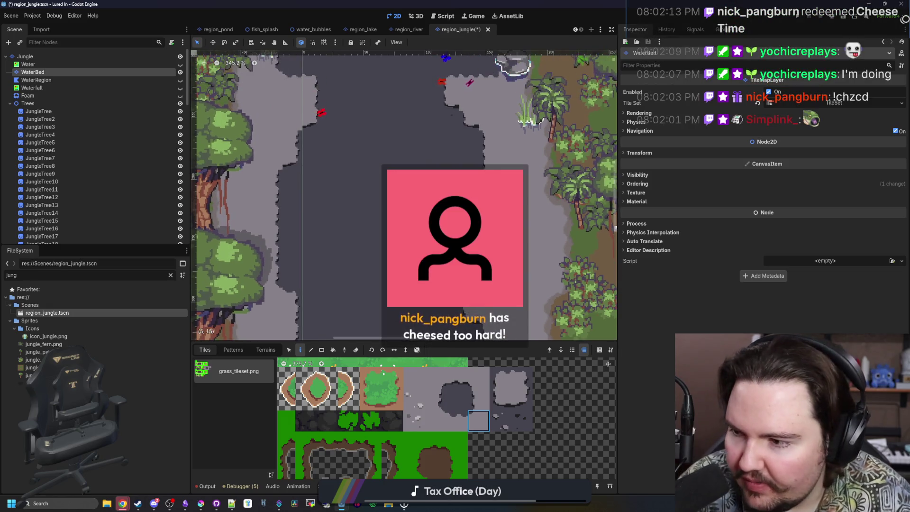
click(479, 377)
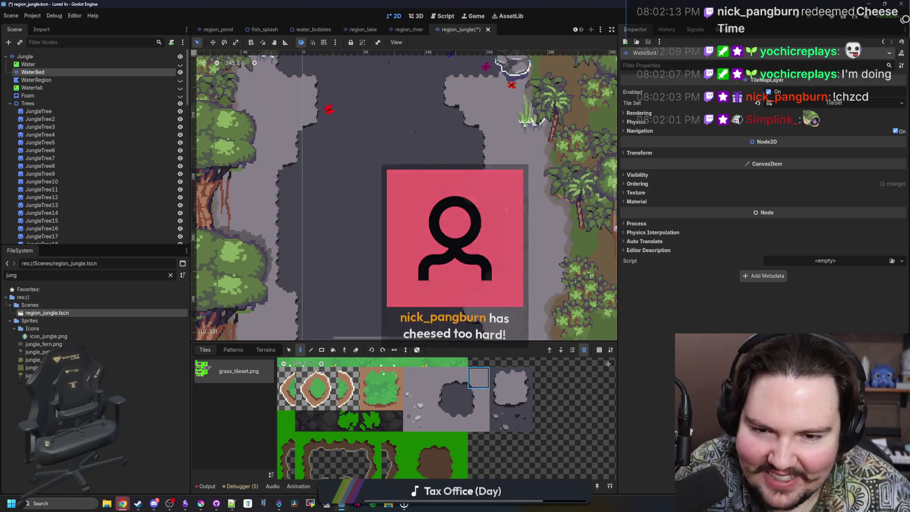
Try out other riverbed tiles from the grass_tileset atlas.
scroll(382, 212, up, 5)
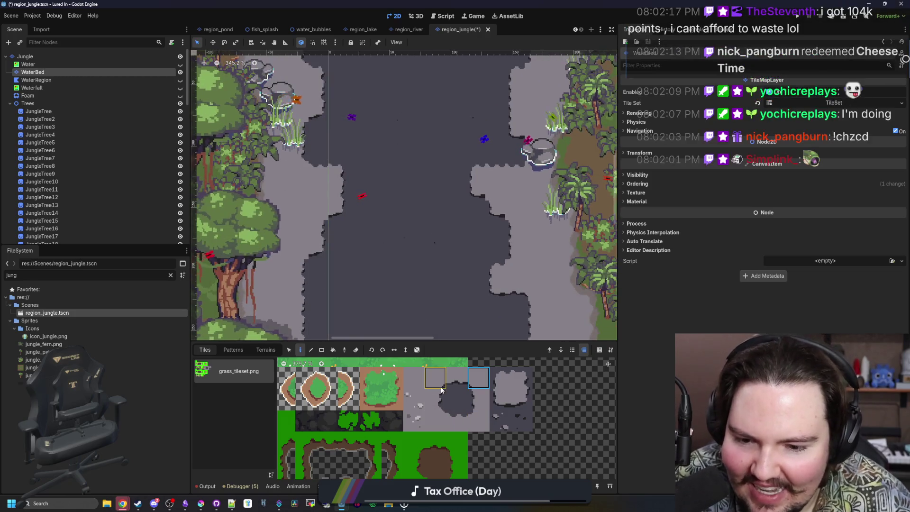
scroll(374, 219, up, 2)
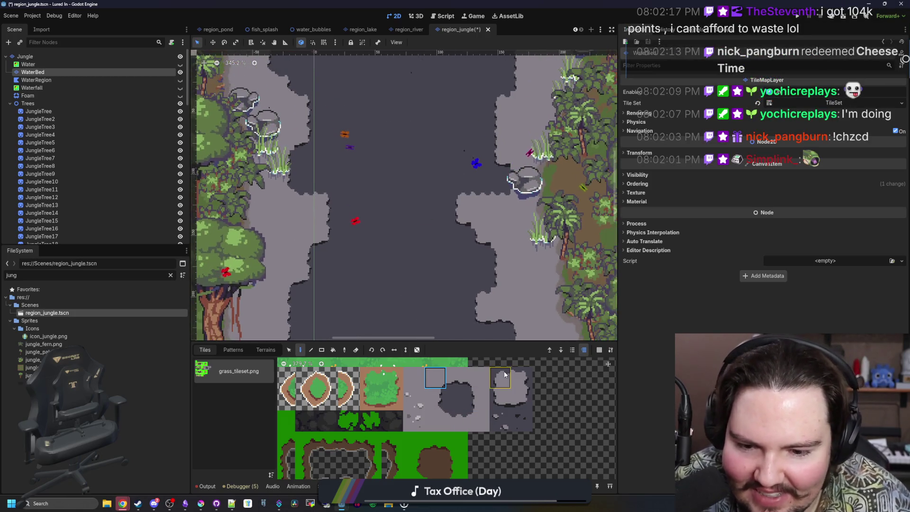
scroll(476, 231, up, 4)
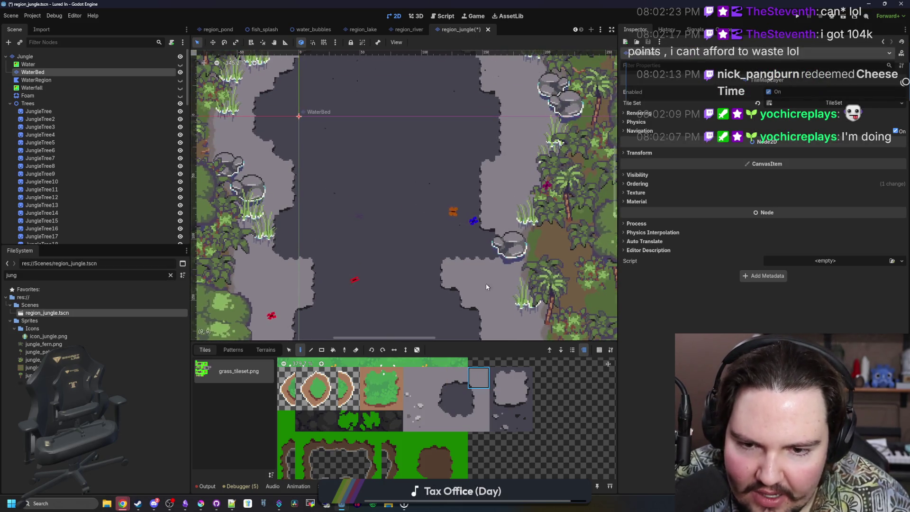
scroll(368, 302, up, 2)
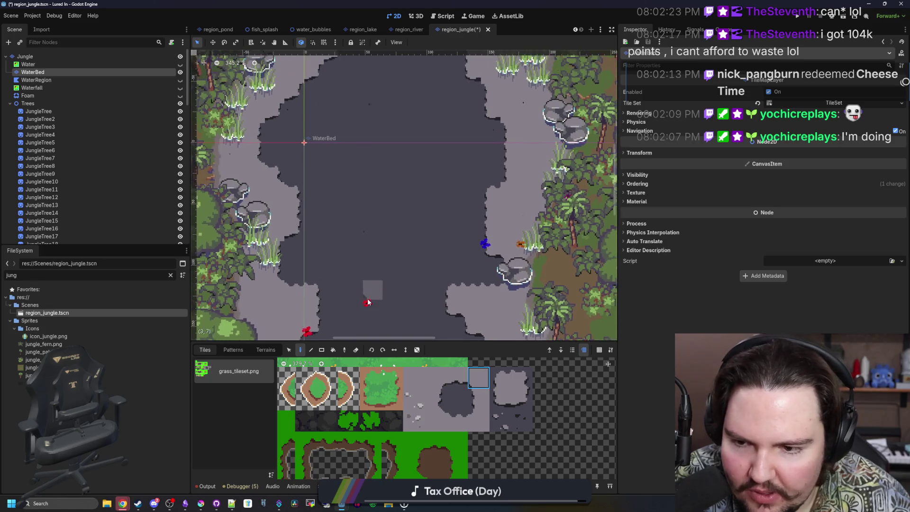
click(431, 382)
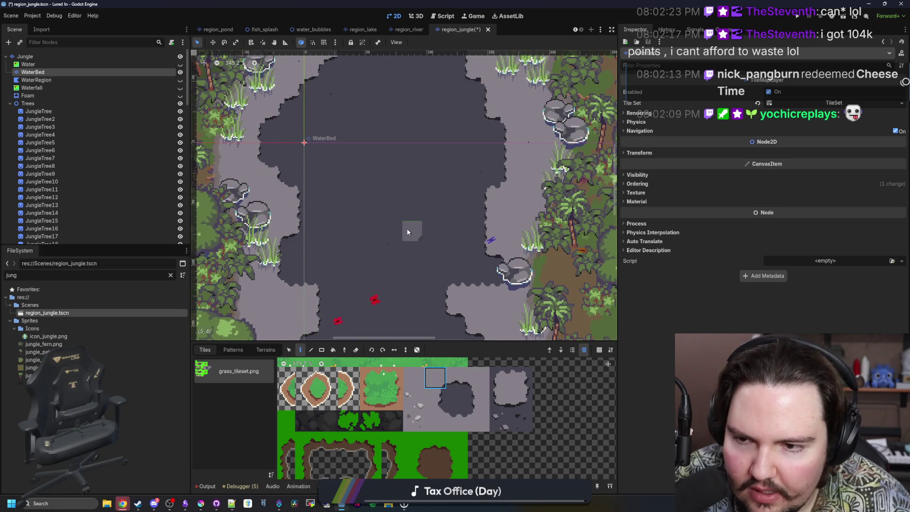
scroll(407, 232, up, 3)
click(479, 421)
Settle on the pebble-speckled dark riverbed tile after briefly picking another water-bed tile.
scroll(447, 223, up, 6)
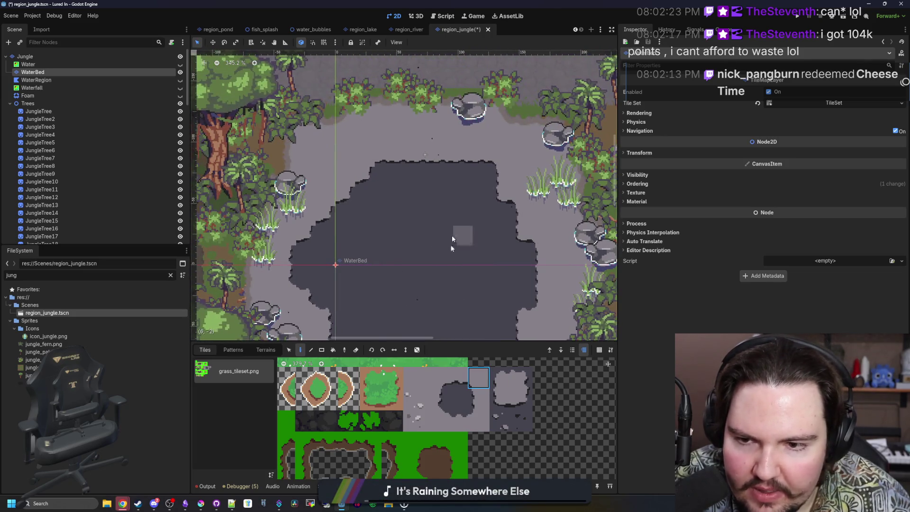
click(442, 373)
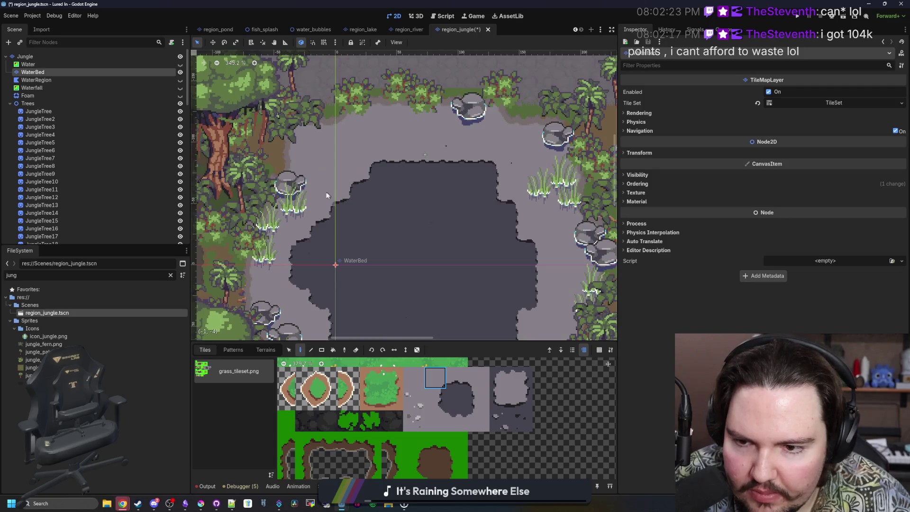
scroll(377, 198, down, 6)
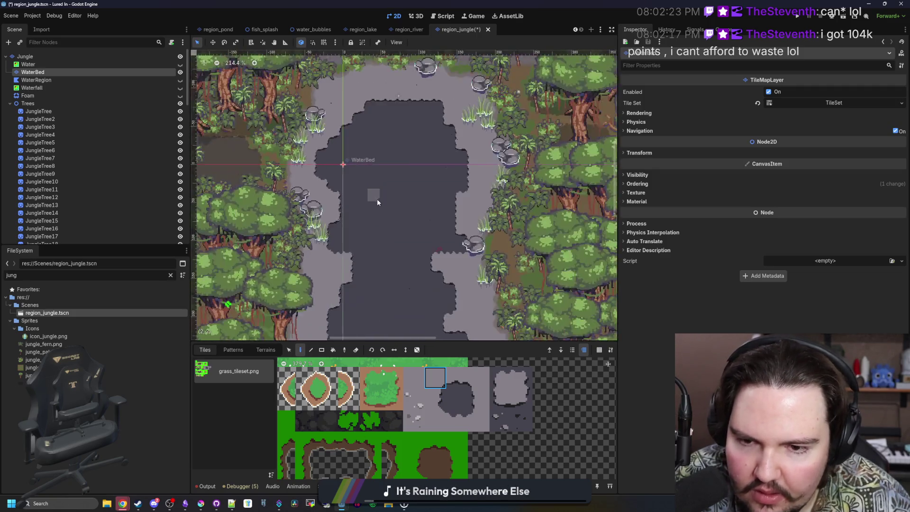
scroll(384, 262, down, 2)
click(500, 420)
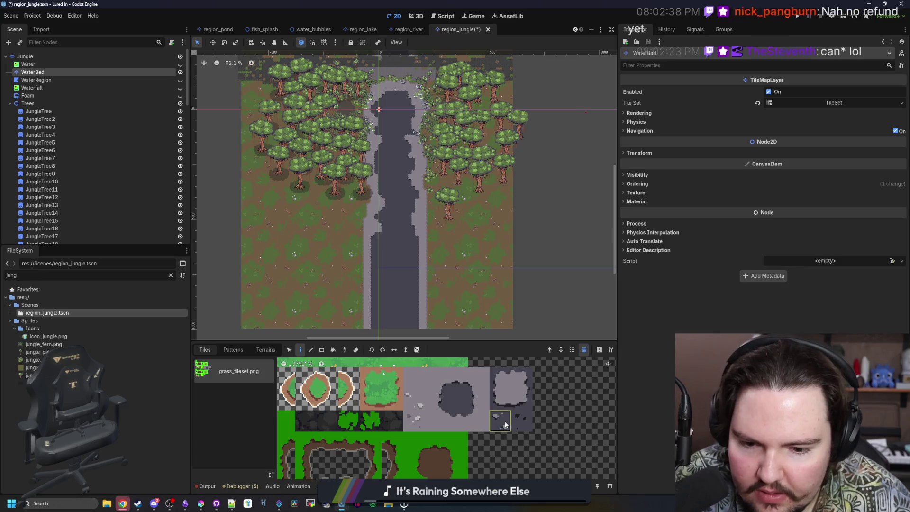
Bucket-fill the river channel with the two speckled riverbed tiles and save the scene.
drag(515, 422, 447, 374)
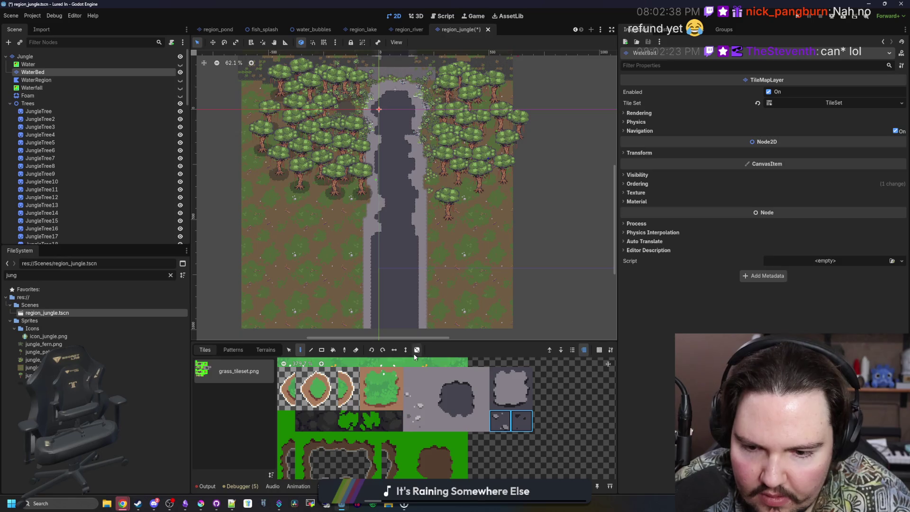
scroll(410, 312, up, 1)
key(b)
click(378, 256)
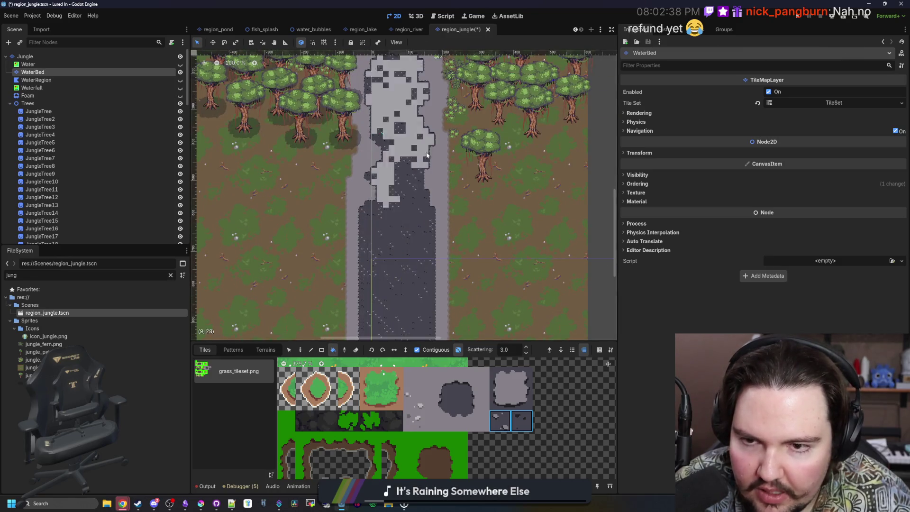
scroll(385, 173, up, 2)
scroll(385, 173, up, 5)
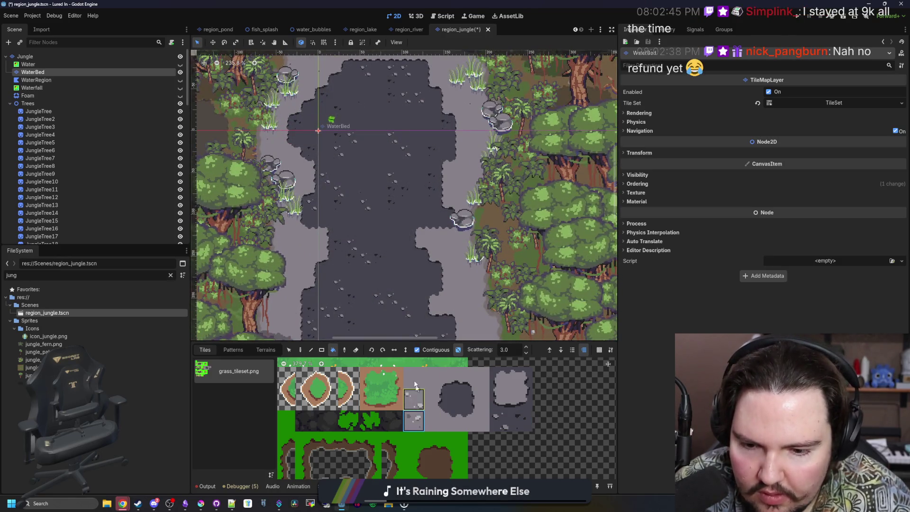
scroll(435, 218, down, 6)
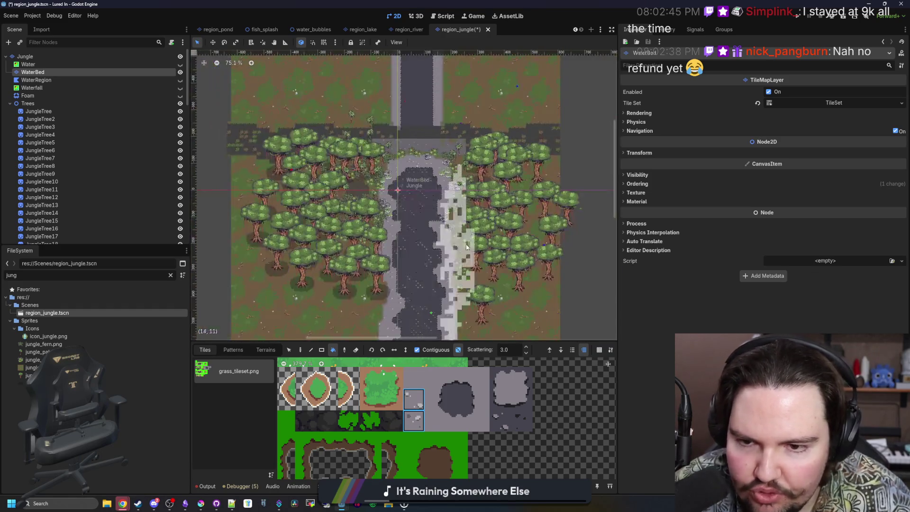
scroll(466, 247, down, 2)
key(ctrl+s)
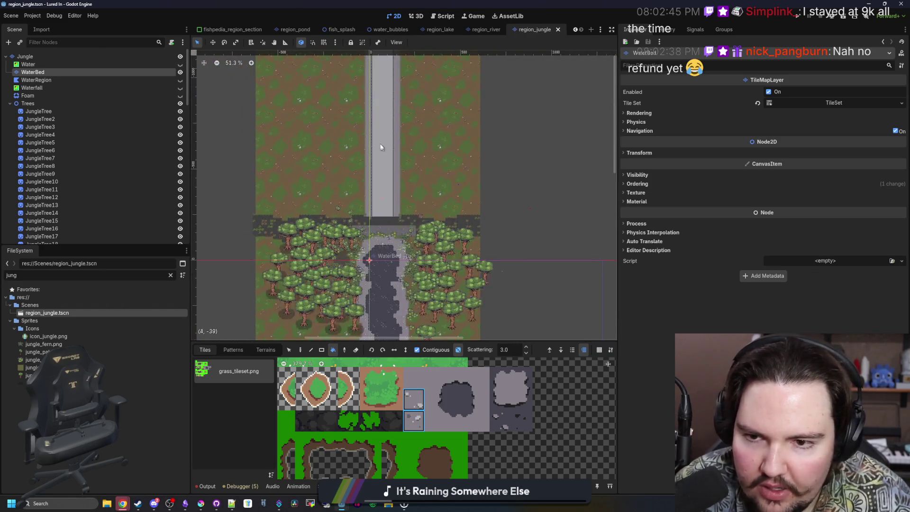
Refill the river with a different tile pair, then fill the strip with the grey speckled tiles.
scroll(381, 147, up, 5)
drag(500, 421, 522, 420)
click(385, 279)
click(412, 421)
shift+click(412, 406)
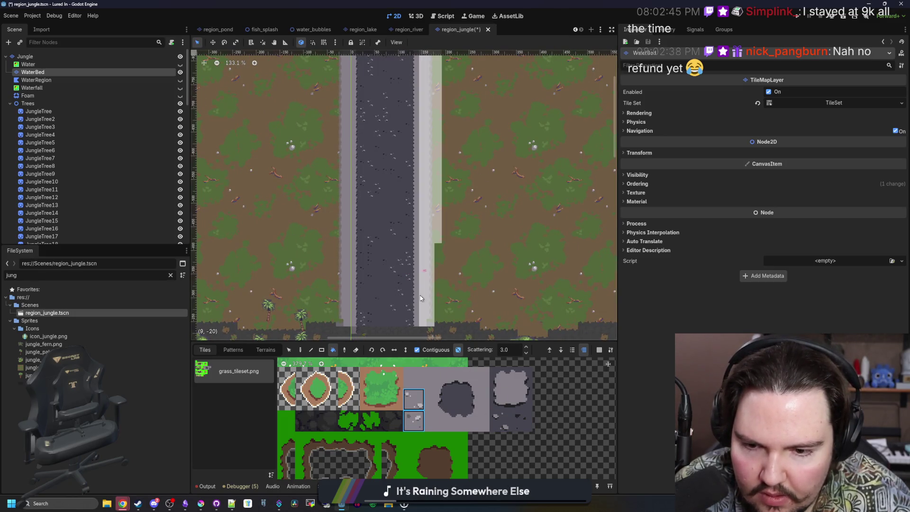
click(432, 239)
Save the jungle scene and make the WaterRegion layer visible again.
scroll(497, 257, down, 3)
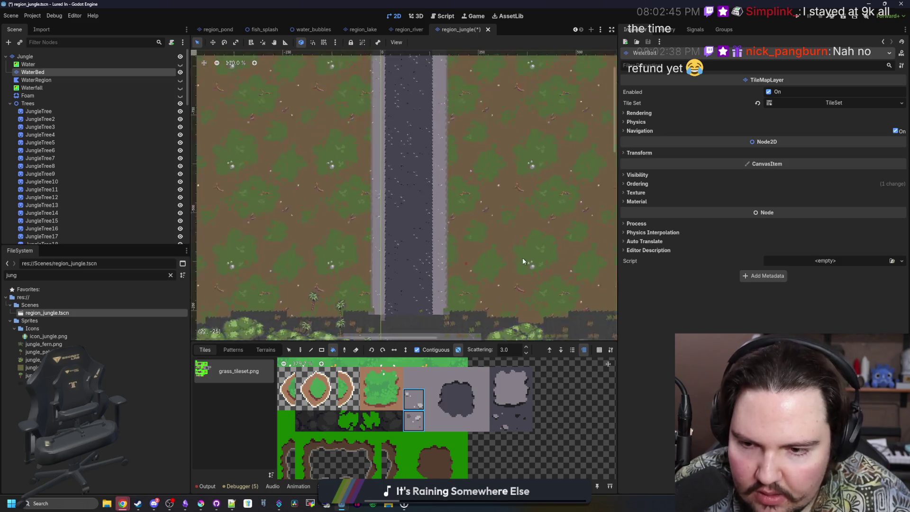
scroll(496, 258, down, 6)
key(ctrl+s)
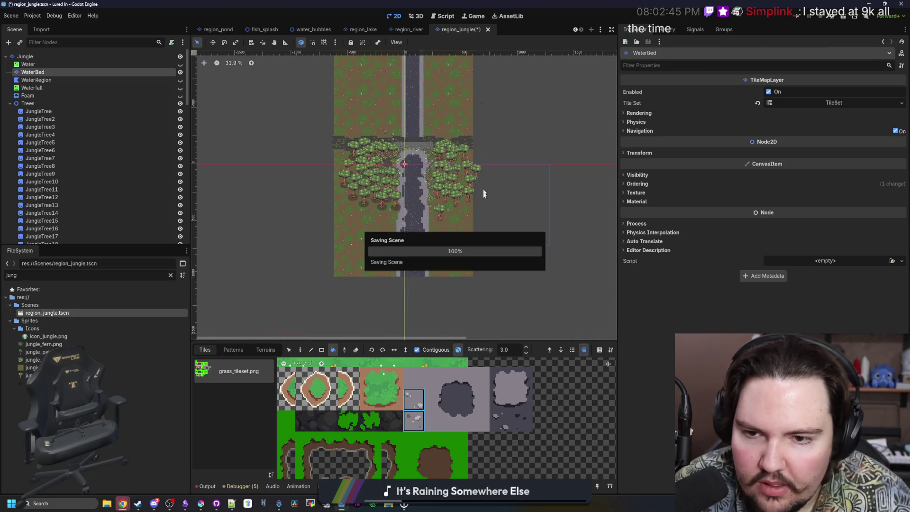
click(181, 80)
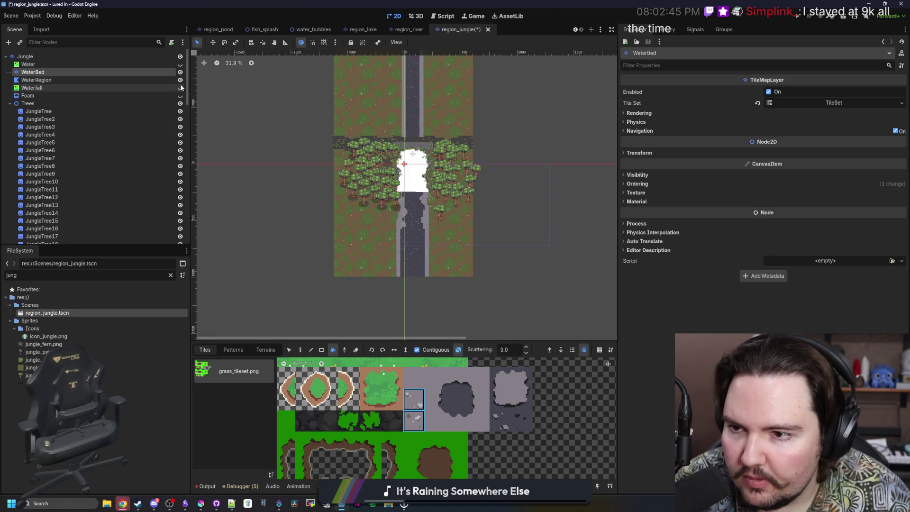
Make the Foam layer visible again and save the scene.
click(180, 95)
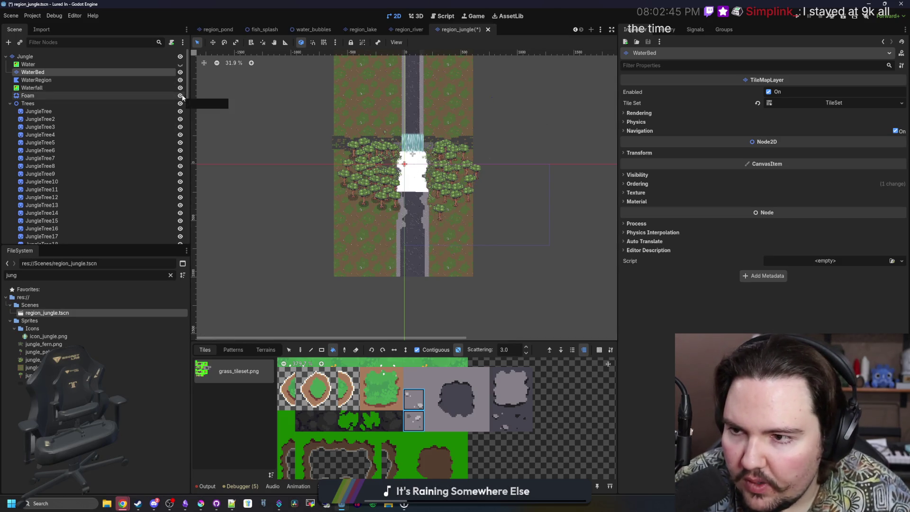
scroll(416, 153, up, 6)
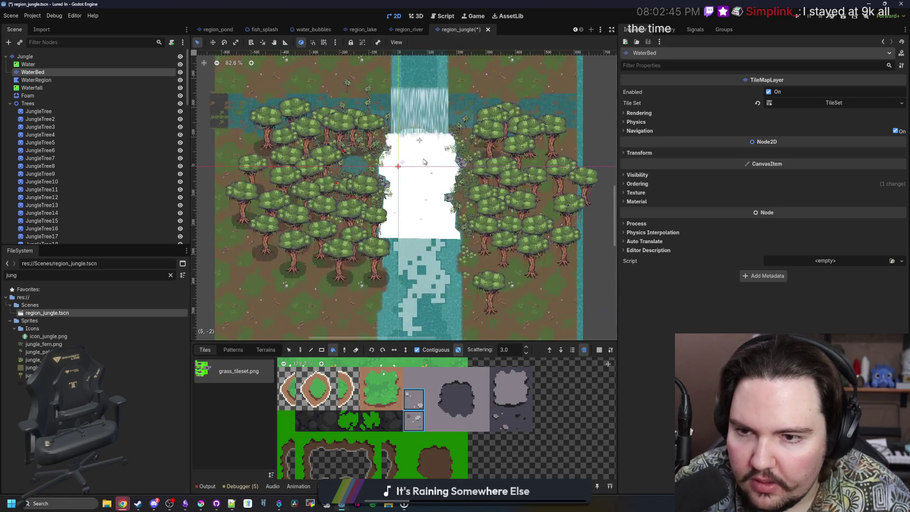
key(ctrl+s)
scroll(414, 219, down, 2)
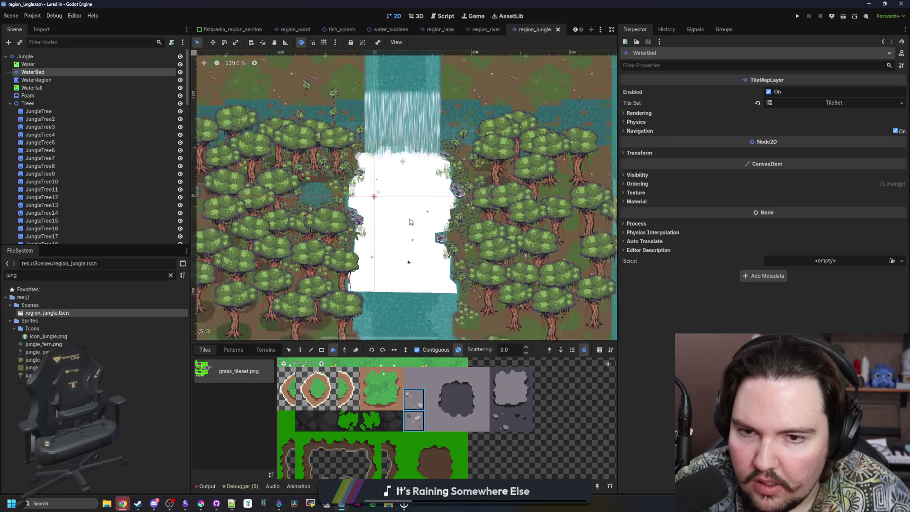
Select the Jungle tile layer, save once more, and run the game.
click(25, 56)
scroll(418, 212, down, 2)
key(ctrl+s)
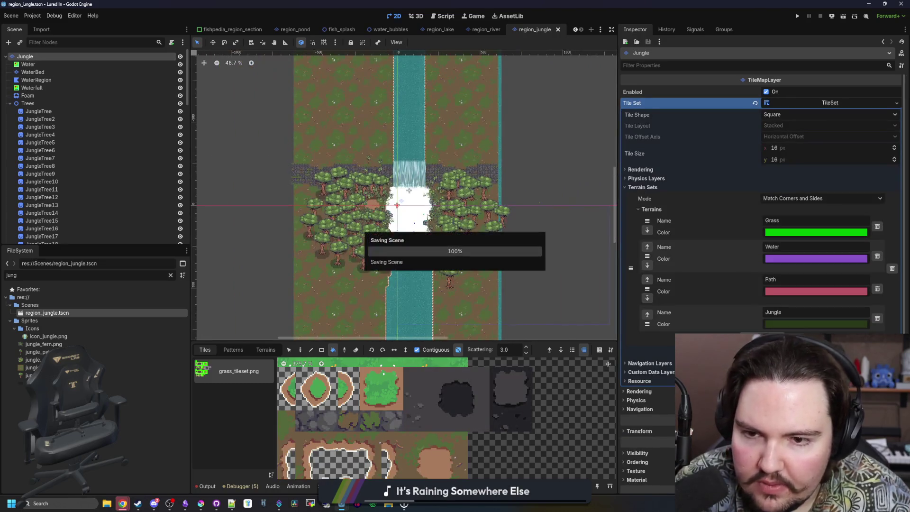
click(801, 15)
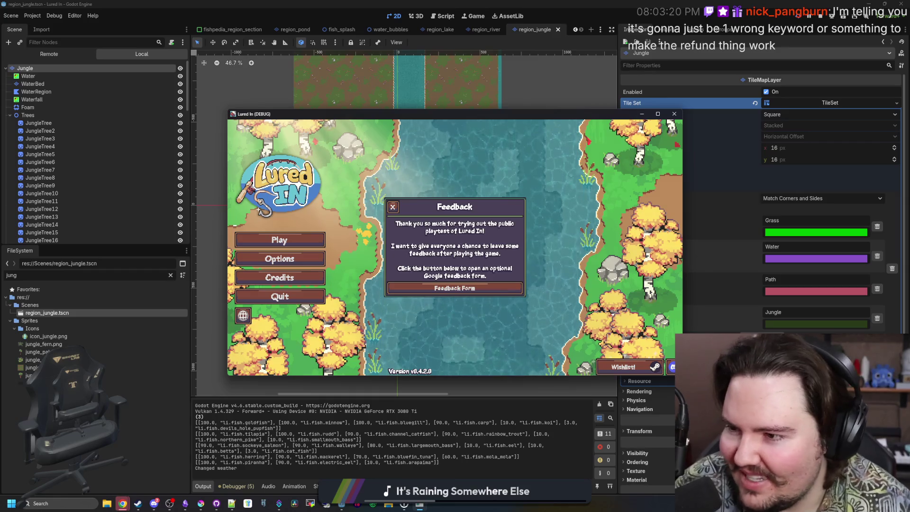
Close the feedback popup, start the game, travel to the Lake and go full screen.
click(392, 207)
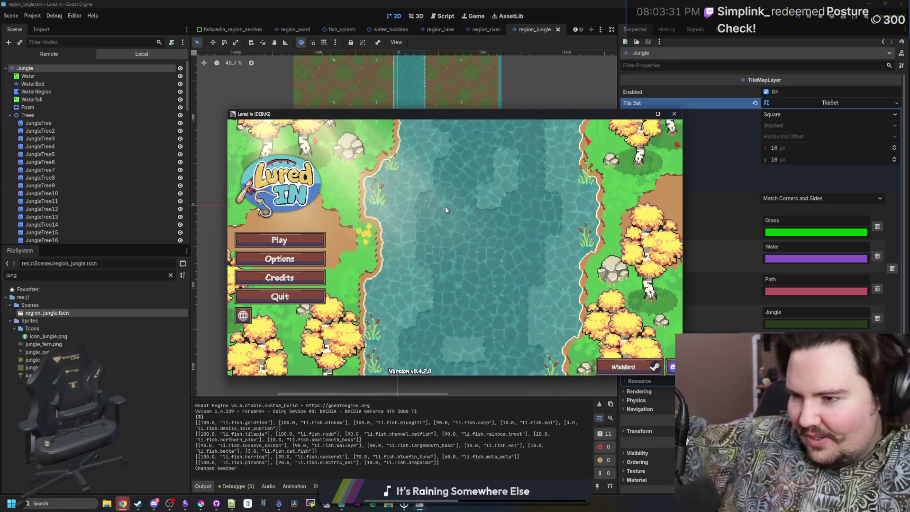
key(Return)
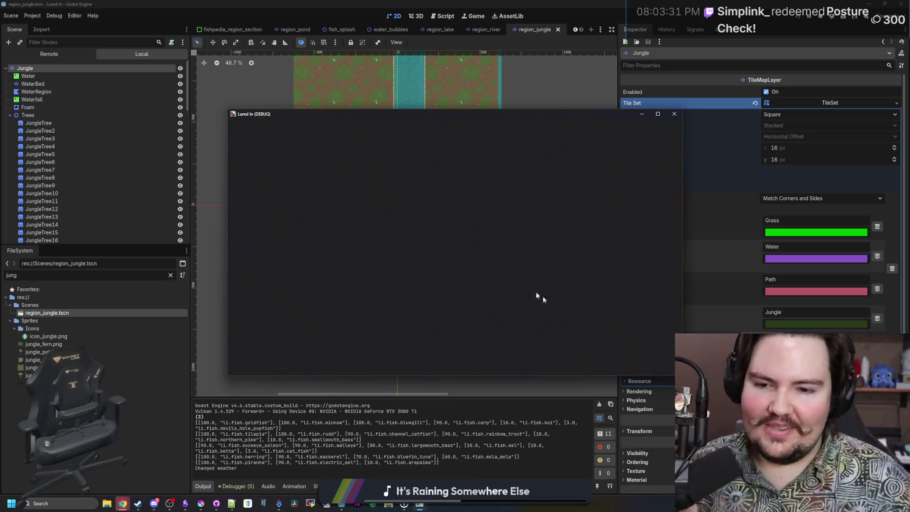
click(648, 362)
click(541, 248)
click(658, 114)
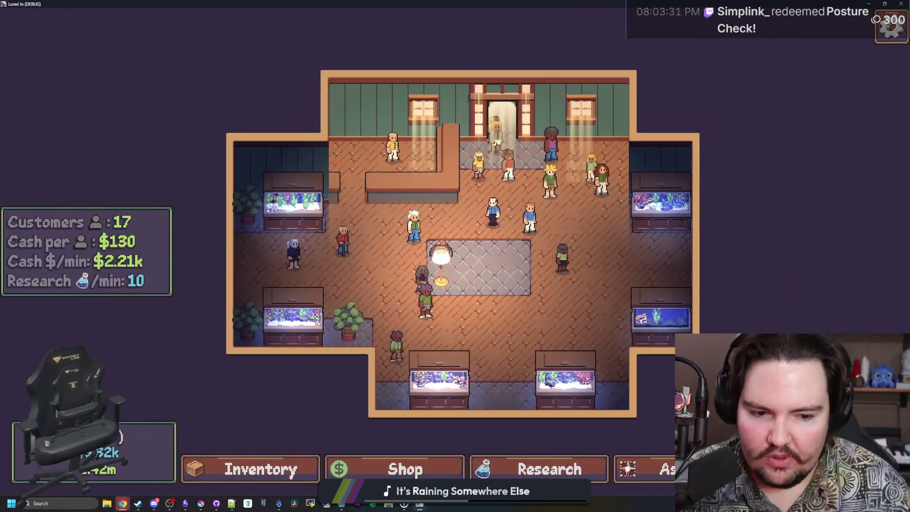
Travel to the River, then to the Jungle for $100k and cast a line.
key(t)
click(616, 201)
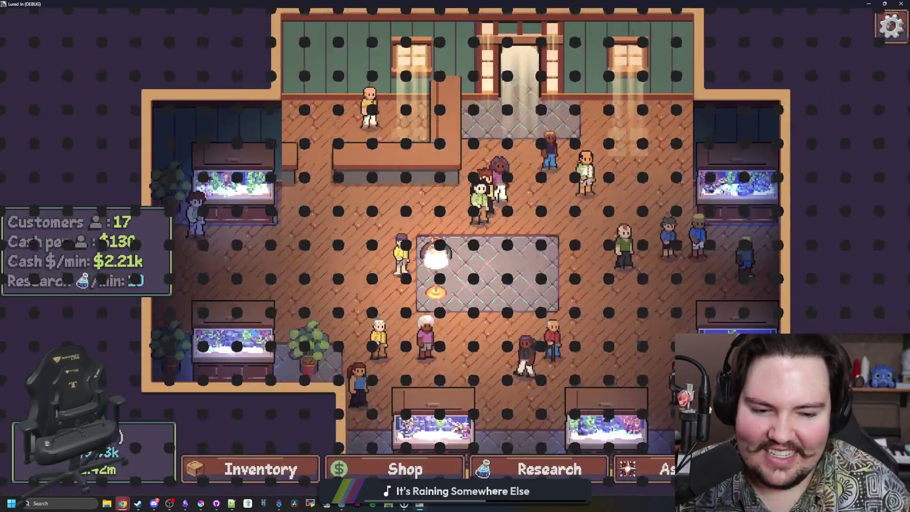
scroll(554, 281, down, 2)
scroll(427, 273, down, 1)
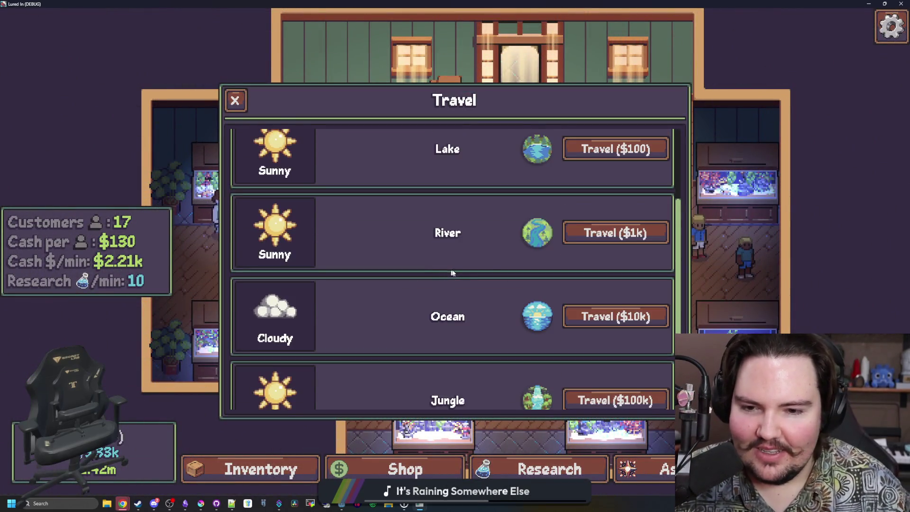
scroll(459, 294, down, 1)
click(633, 377)
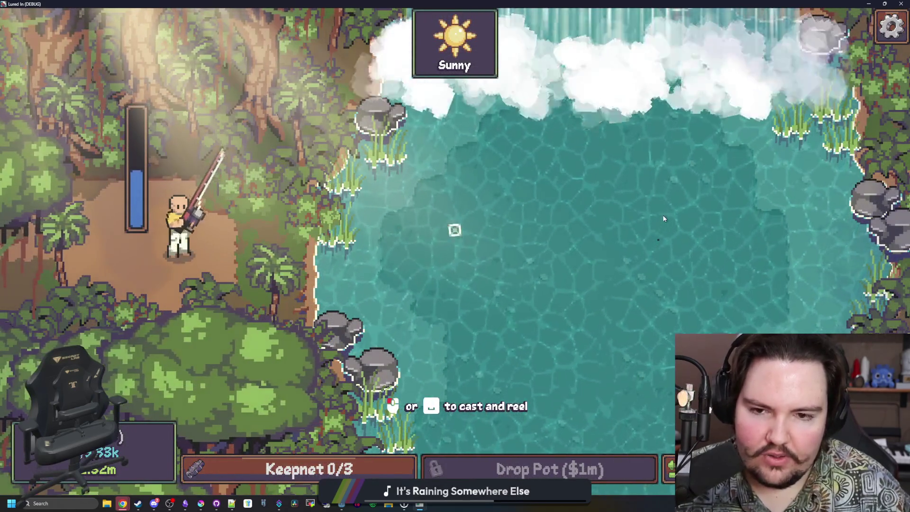
click(653, 216)
Travel to the Ocean for $10k, cast a line, and go back to the shop.
key(Escape)
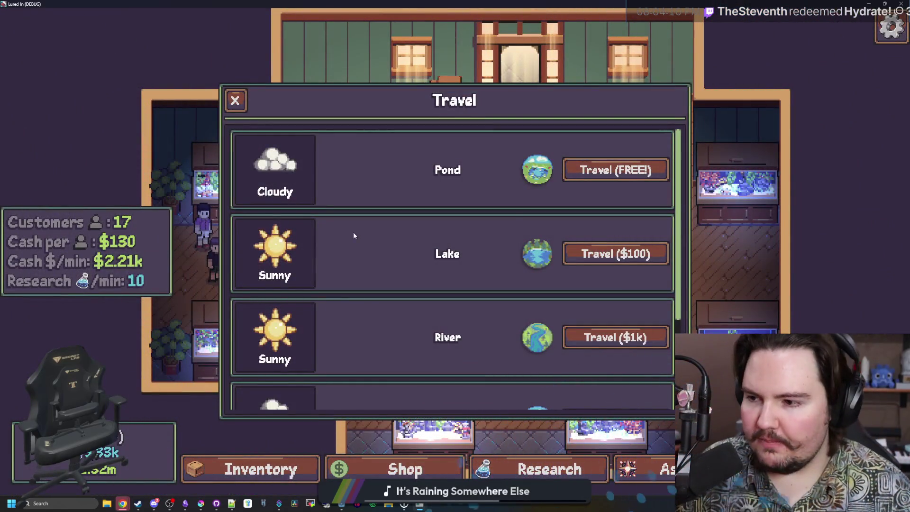
scroll(417, 279, down, 3)
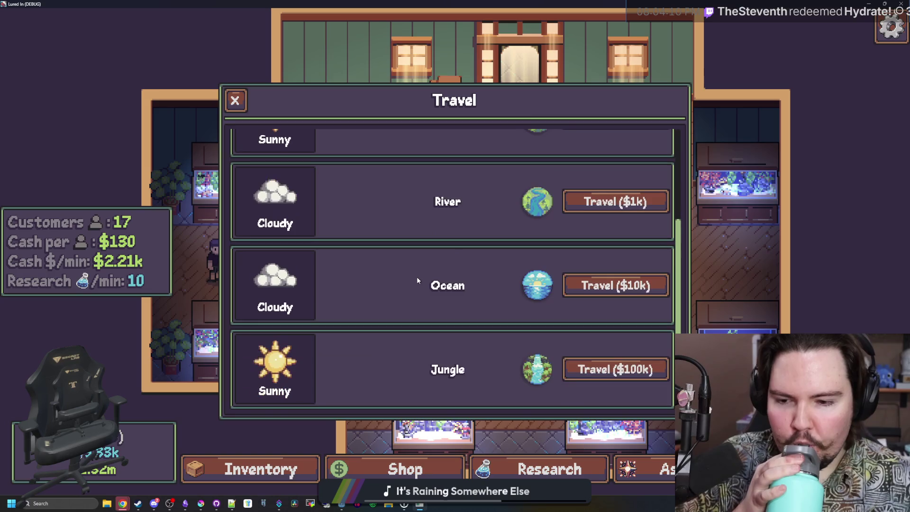
click(639, 290)
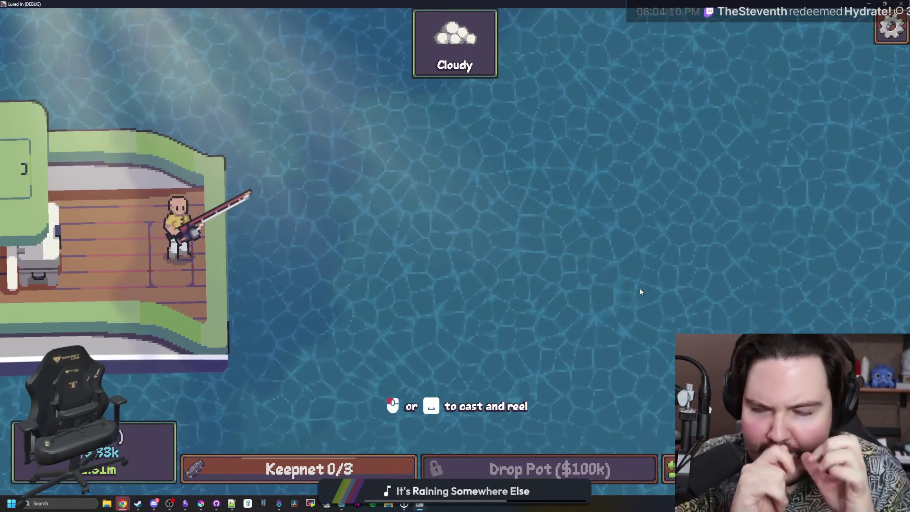
click(402, 338)
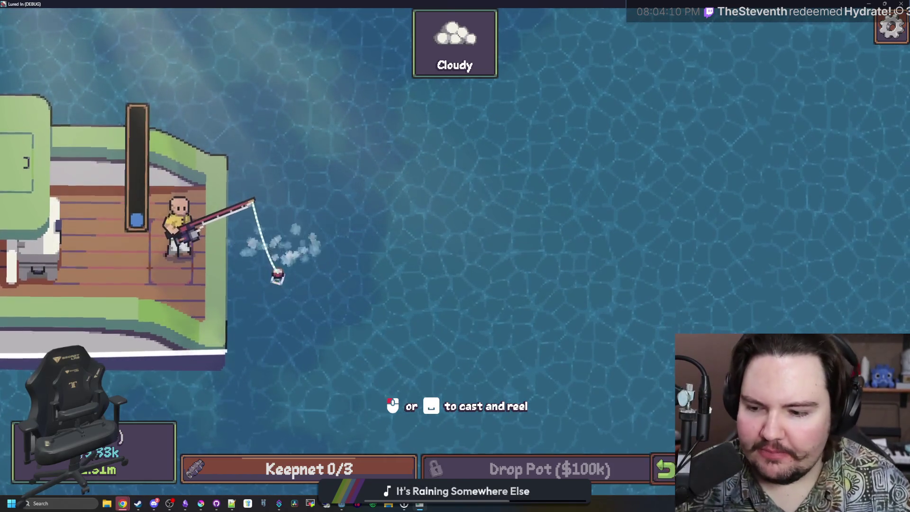
key(Escape)
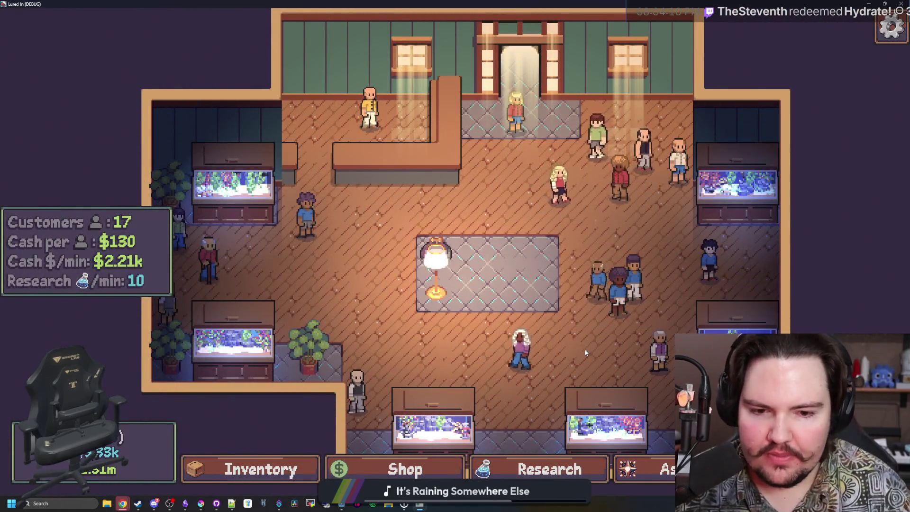
Open and close the travel list, then quit the game from the pause menu.
scroll(434, 313, down, 3)
click(827, 469)
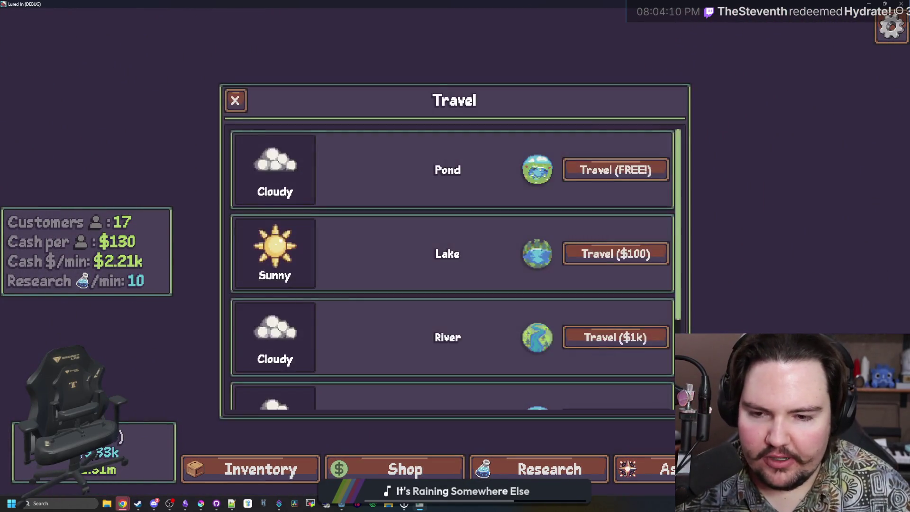
click(245, 98)
key(Escape)
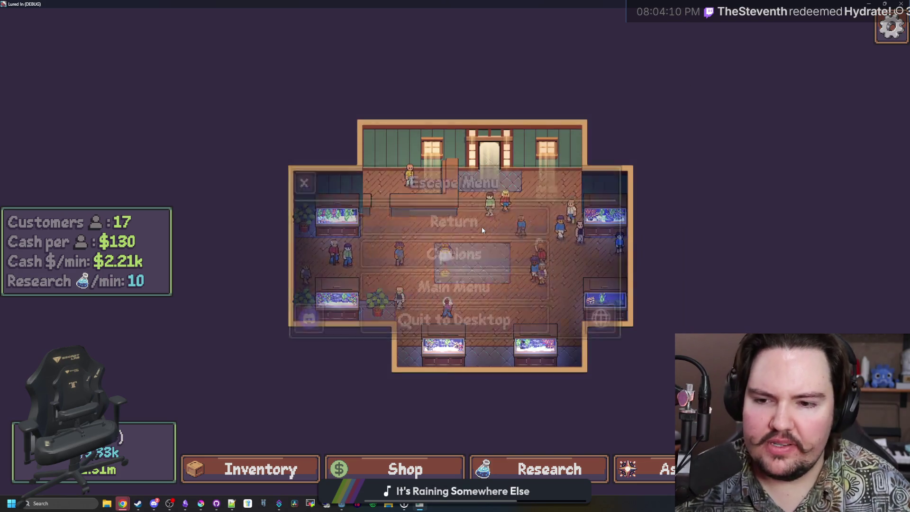
click(479, 312)
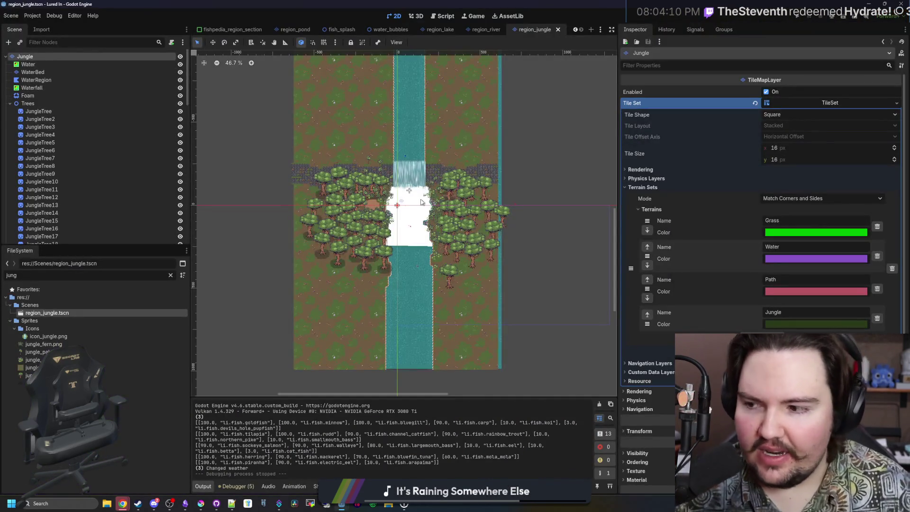
Return to the Godot editor and save the scene.
scroll(421, 202, up, 5)
key(ctrl+s)
mouse_move(342, 503)
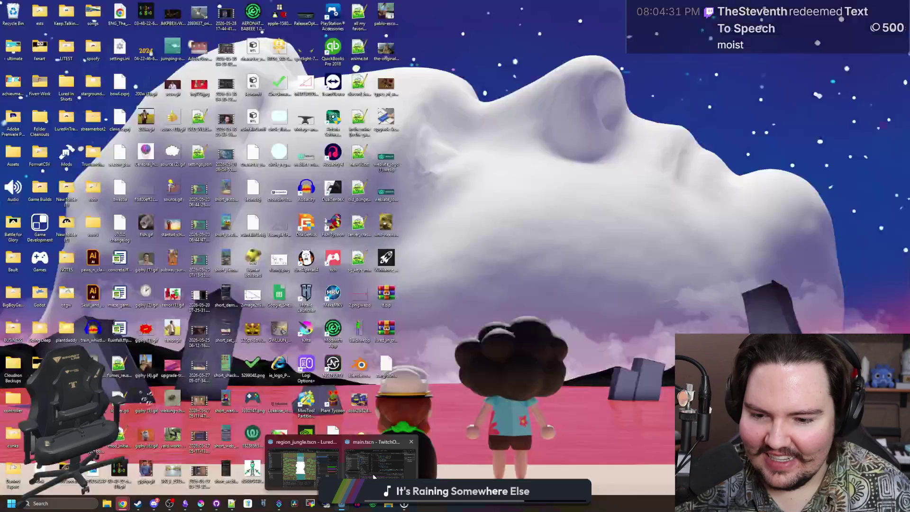
click(374, 476)
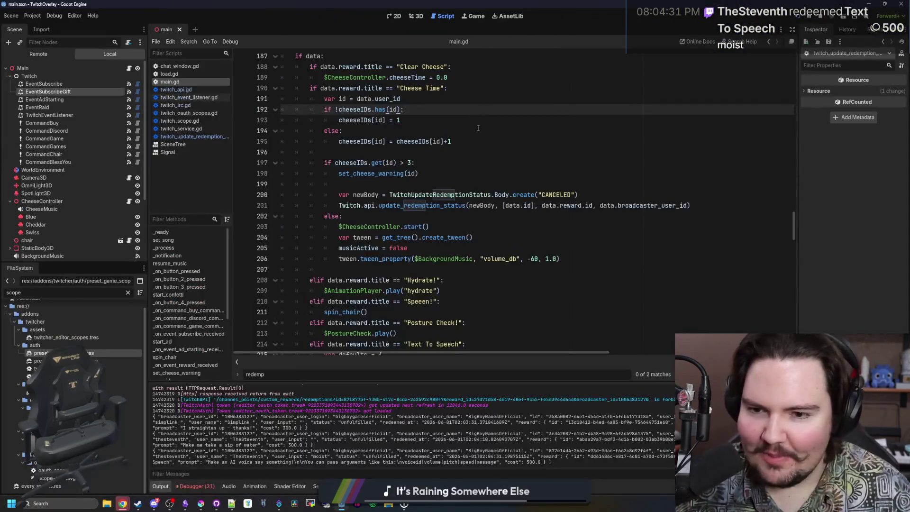
click(495, 147)
key(ctrl+s)
scroll(426, 241, up, 13)
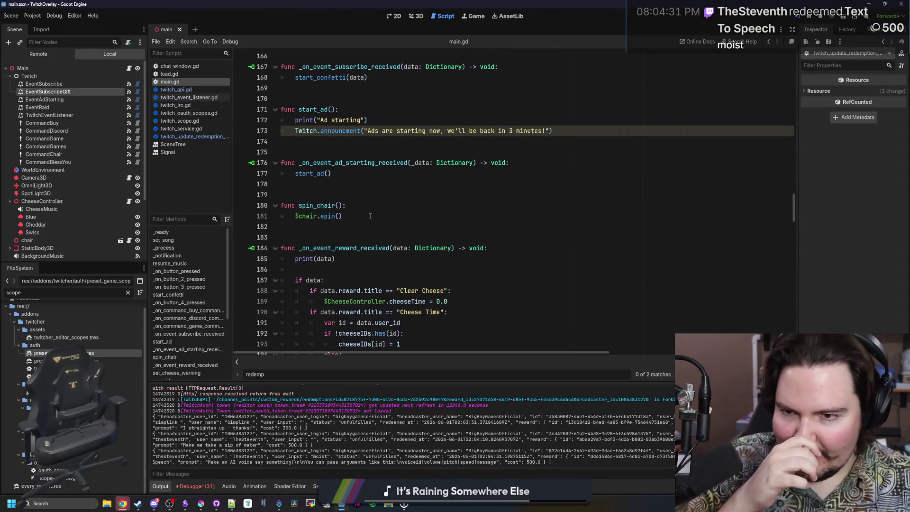
Duplicate CommandBlessYou as CommandCheeseCooldown and set its Command to cheesecooldown.
click(45, 162)
right_click(53, 161)
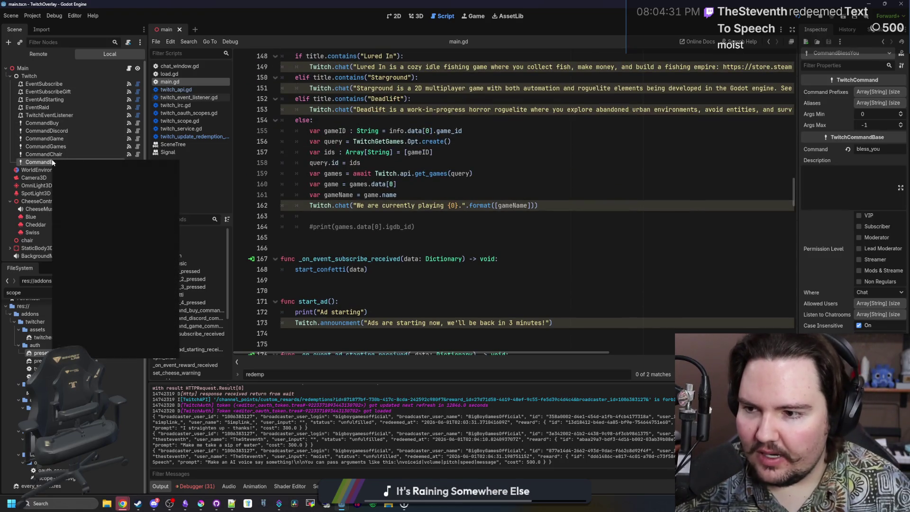
click(94, 272)
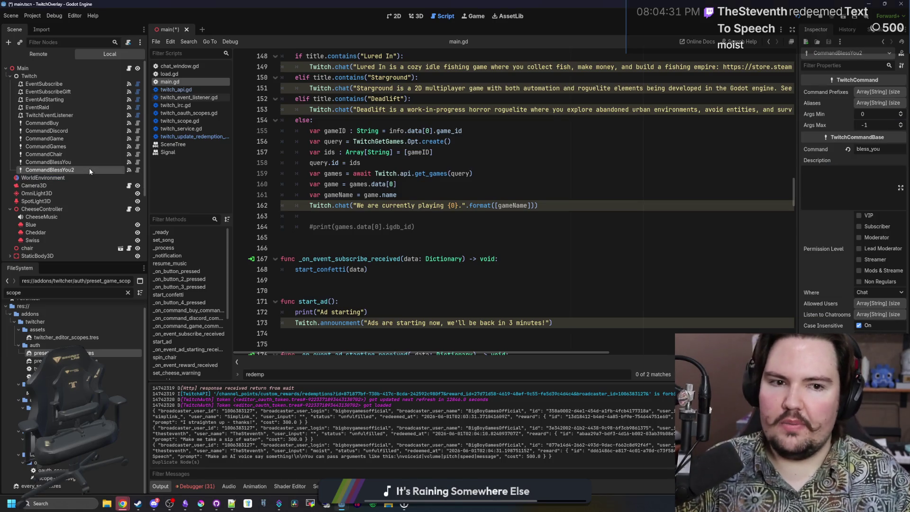
double_click(89, 169)
key(BackSpace)
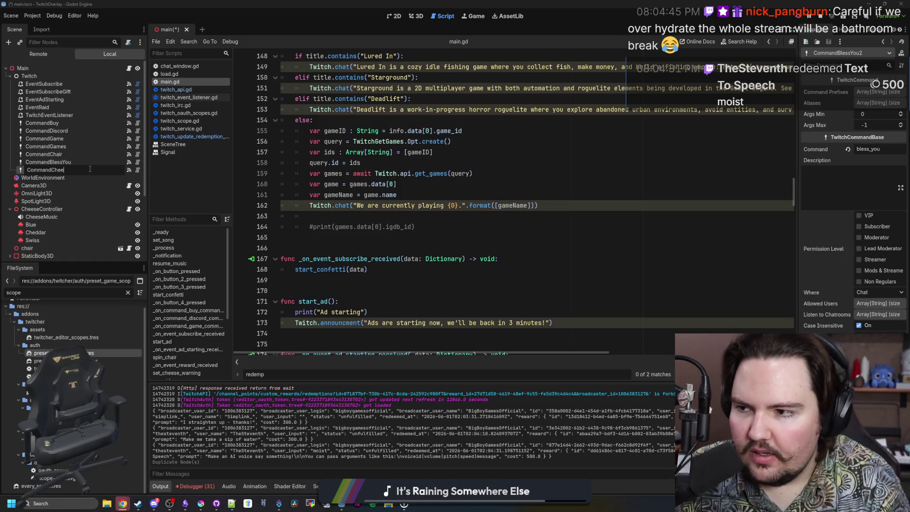
key(BackSpace)
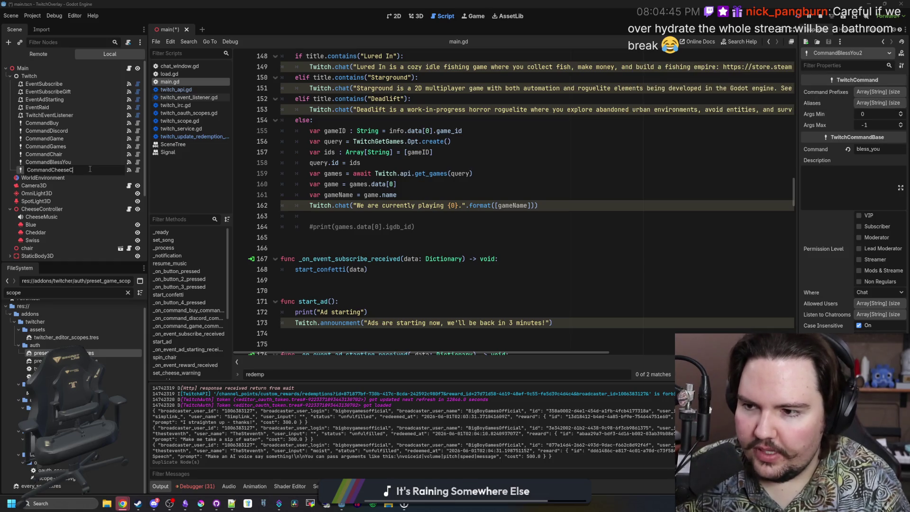
text(ooldown)
key(Return)
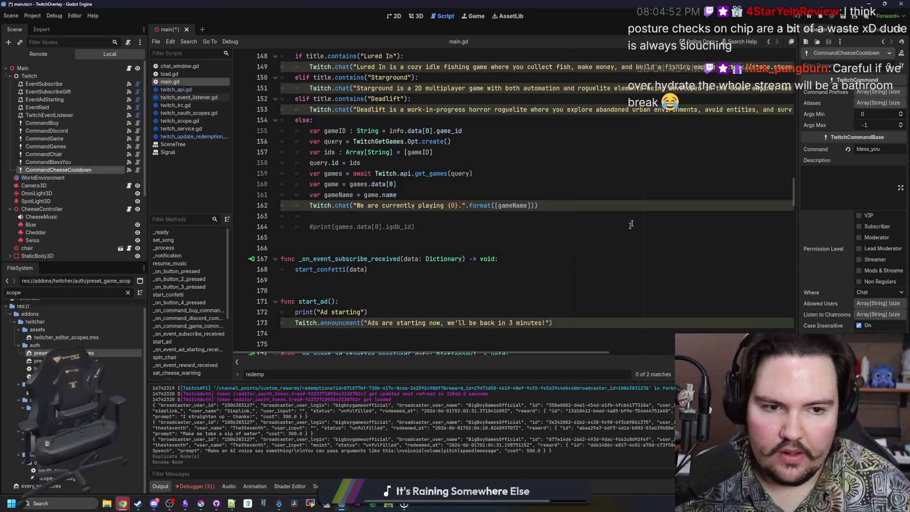
text(chee)
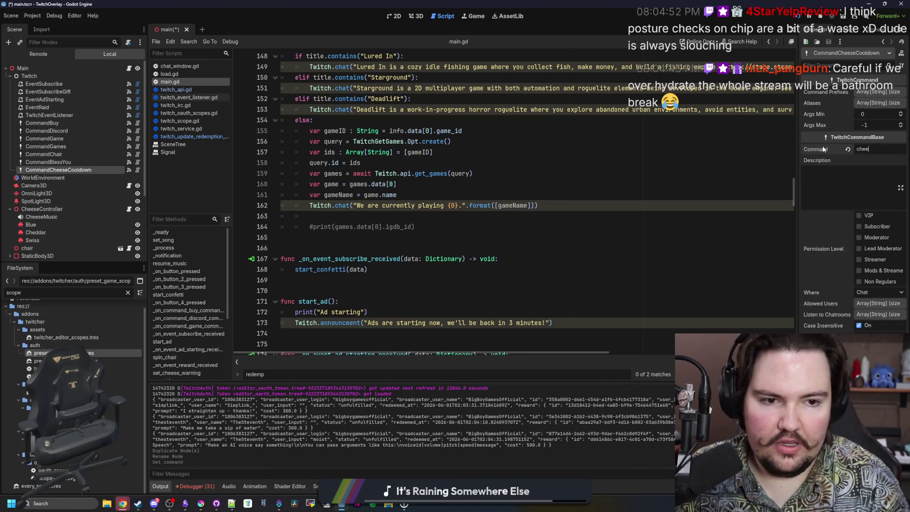
text(secooldown)
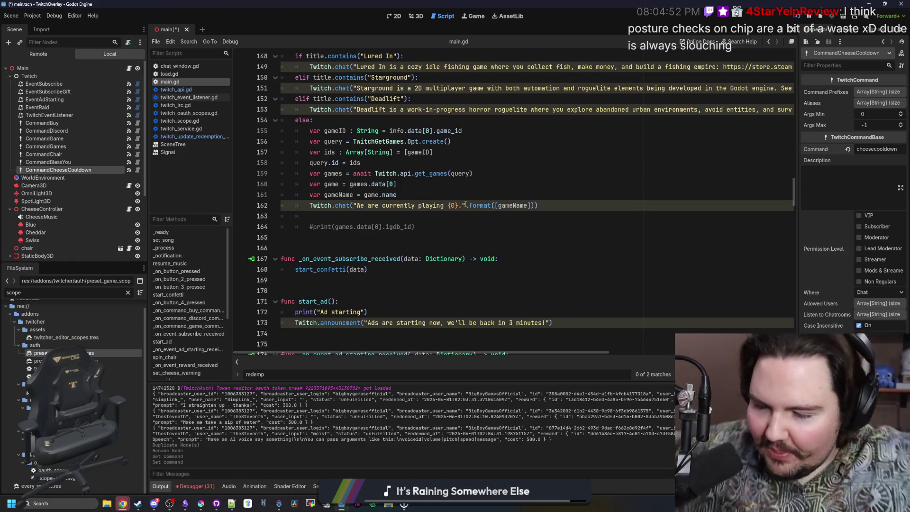
click(417, 227)
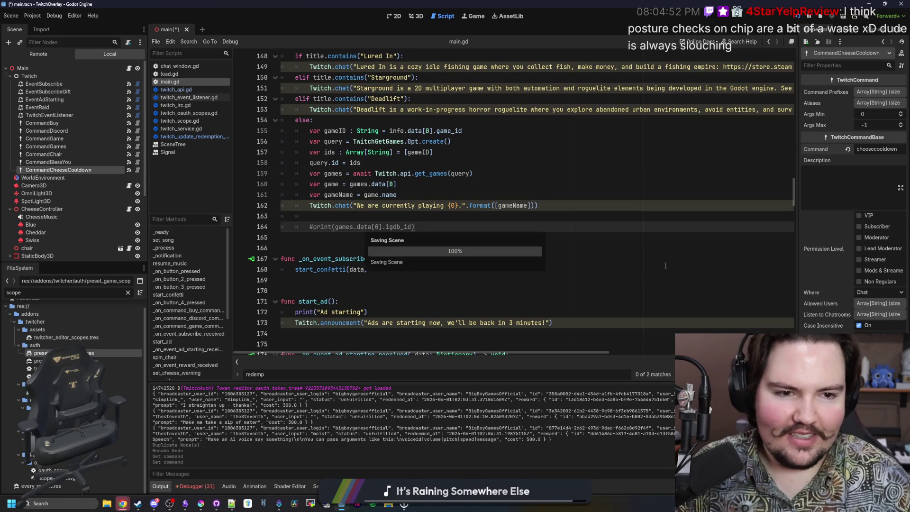
Swap the bless-you connection for a new _on_command_cheese_cooldown_command_received handler in main.gd.
key(ctrl+s)
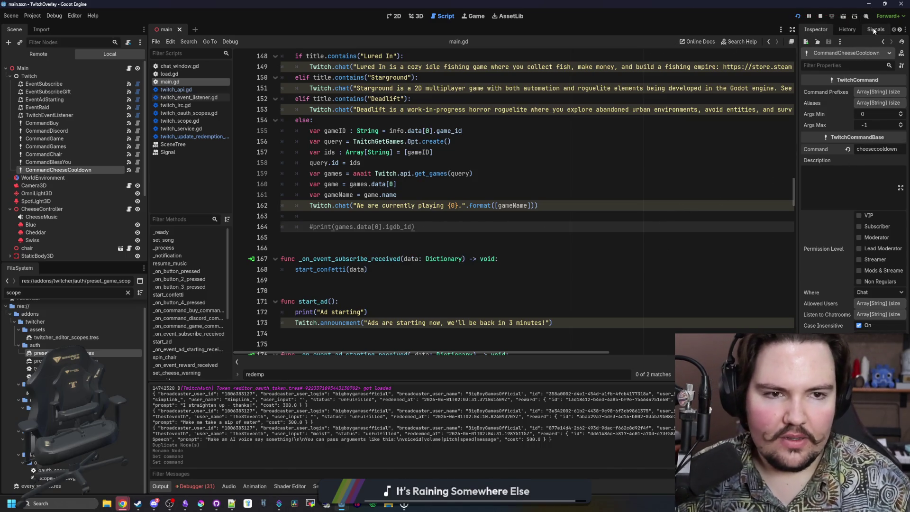
click(876, 29)
right_click(779, 74)
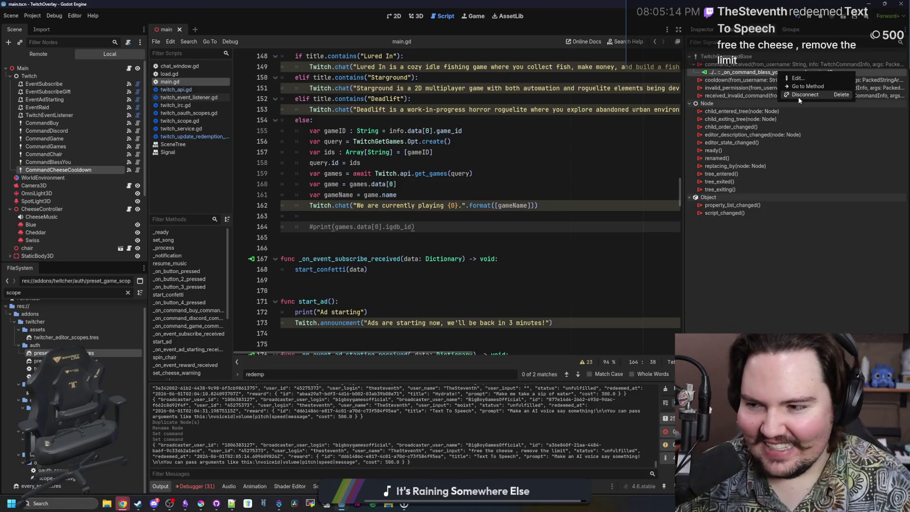
click(798, 94)
right_click(759, 67)
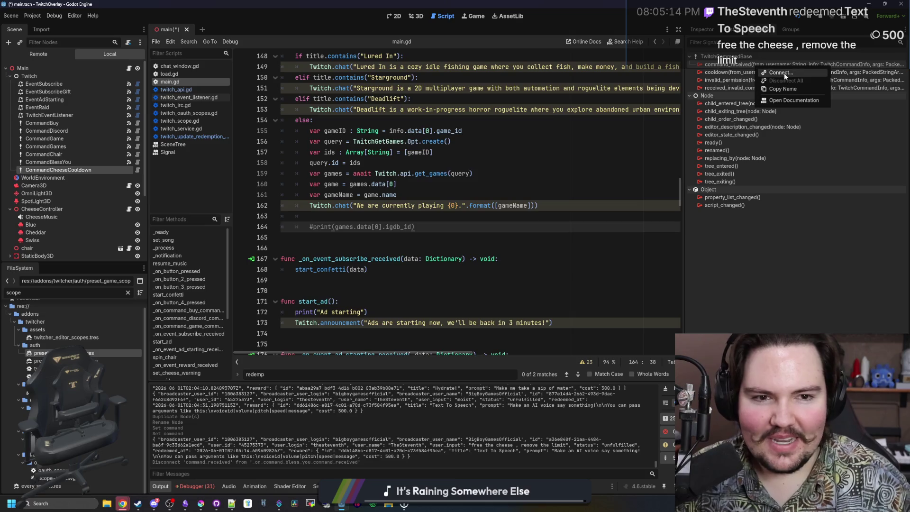
click(781, 73)
double_click(410, 226)
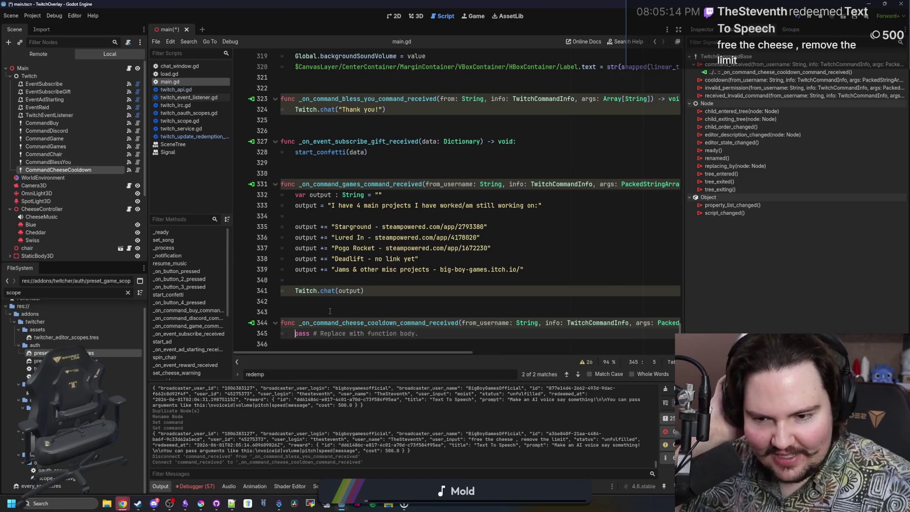
Widen the script editor and replace pass with Twitch.chat("You have {0} seconds remaining".format([])).
drag(690, 319, 835, 319)
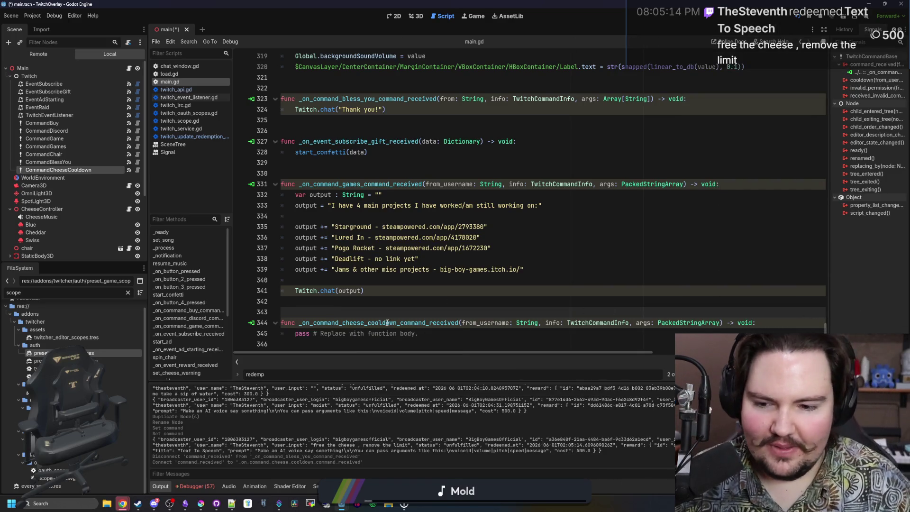
drag(439, 336, 293, 334)
key(BackSpace)
text(Twi)
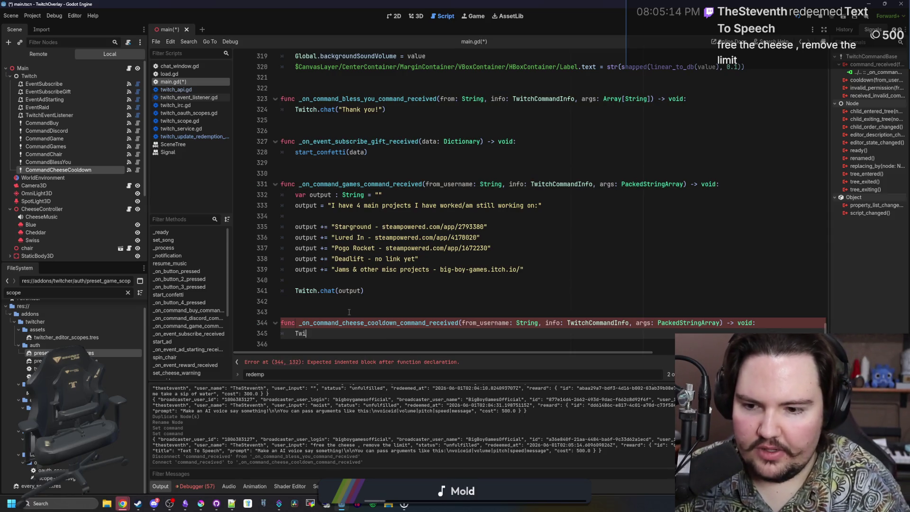
text(tch.chat()
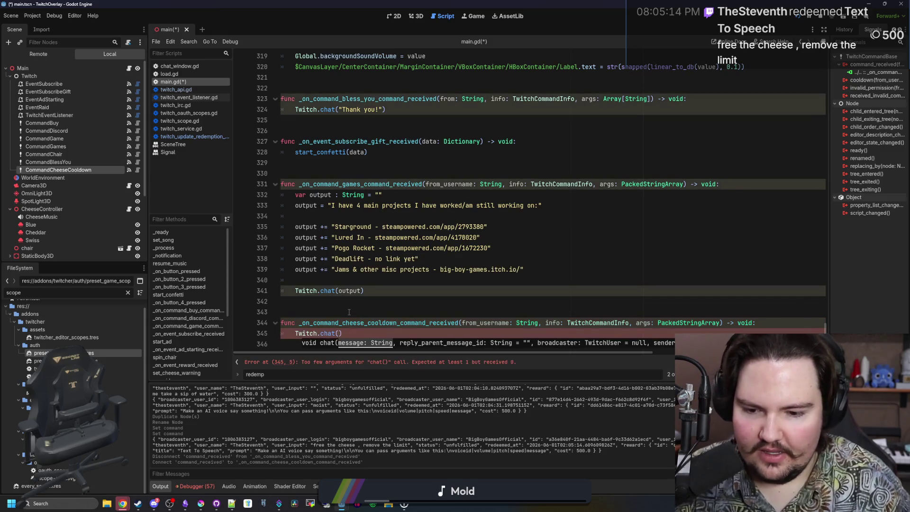
text(")
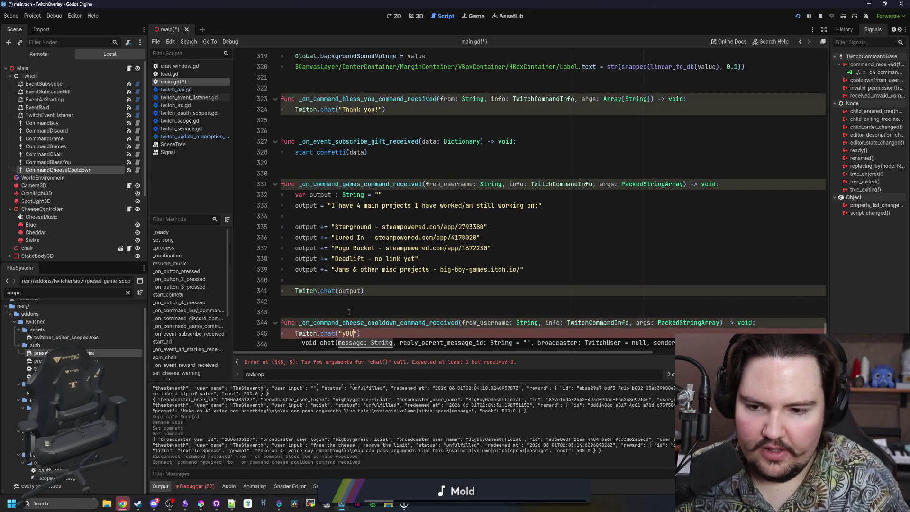
text(You have )
text({0} se)
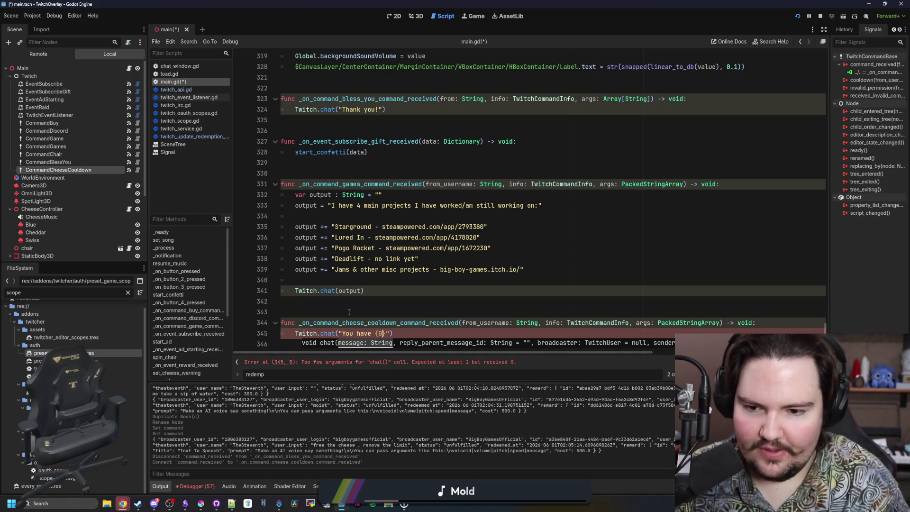
text(conds remaining")
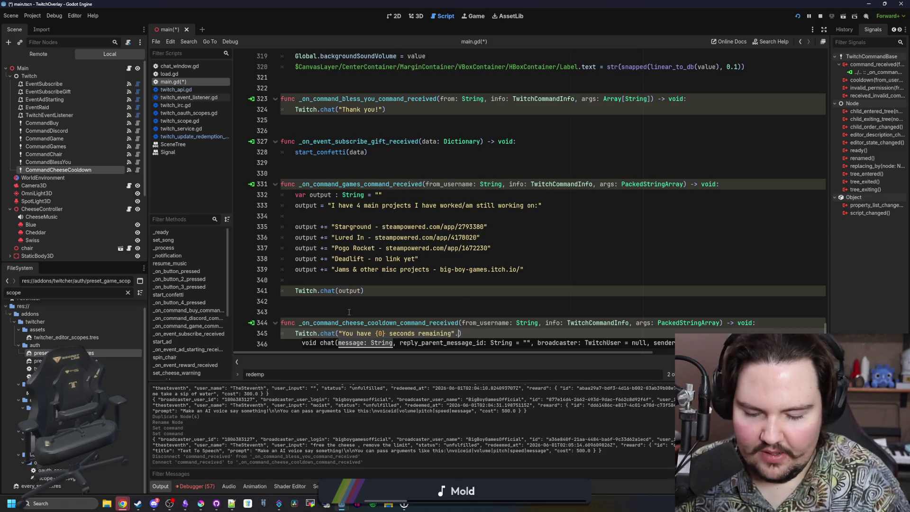
text(.format([])
scroll(522, 199, up, 10)
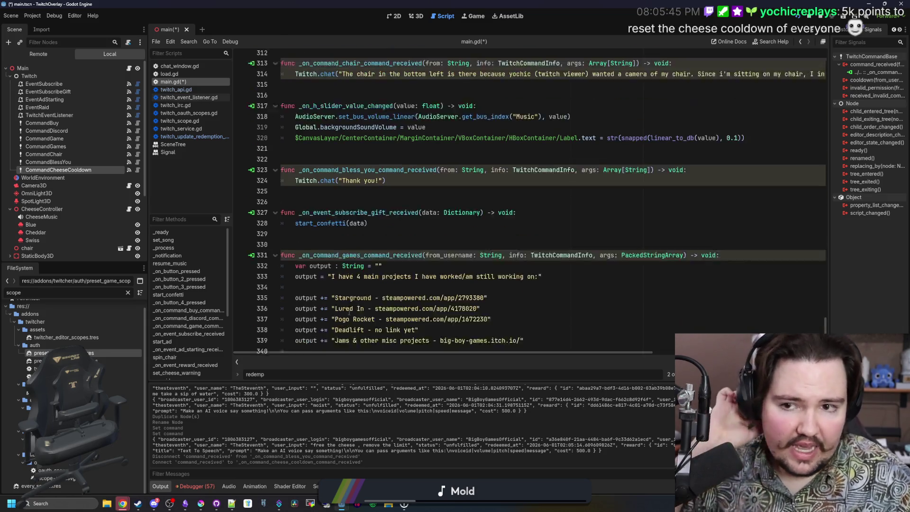
drag(830, 254, 828, 57)
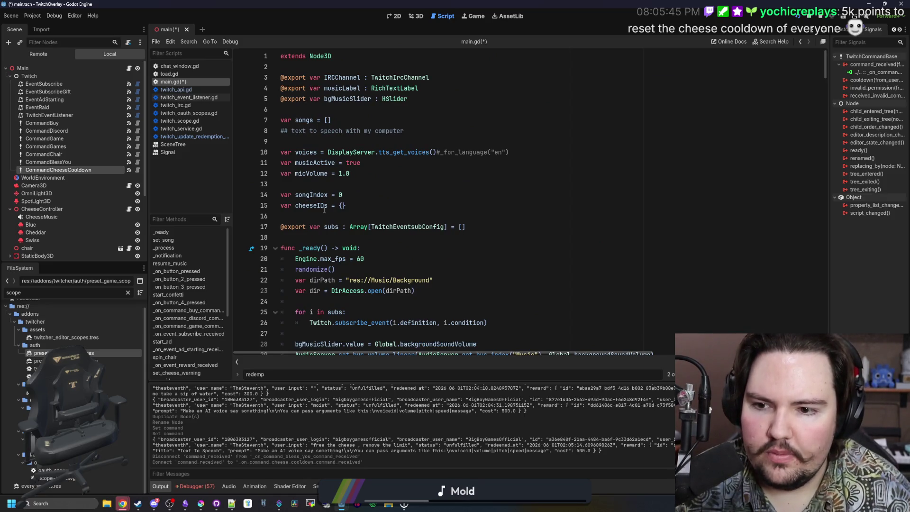
scroll(322, 208, down, 6)
key(ctrl+f)
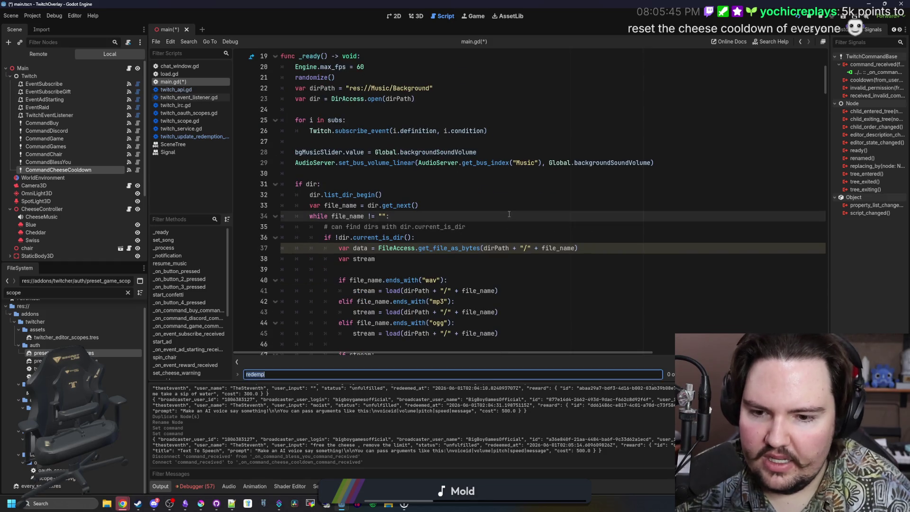
text(cheeseIDs)
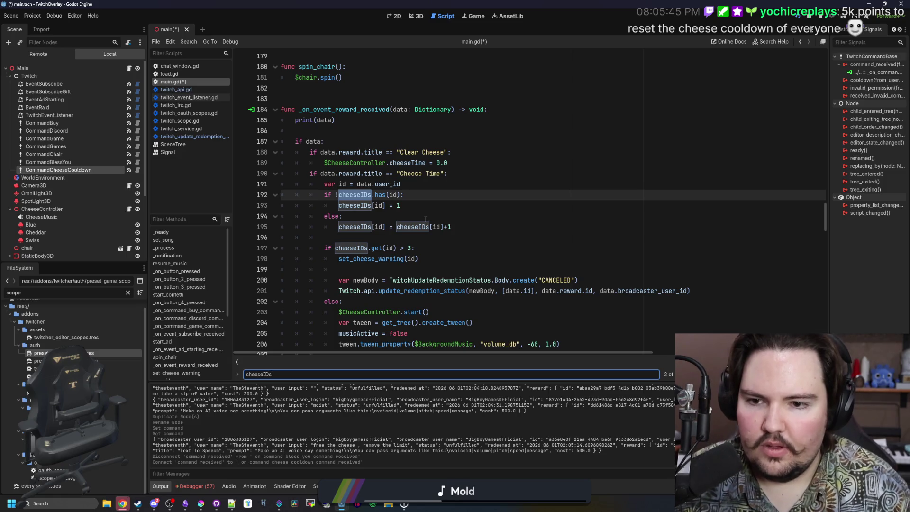
click(425, 219)
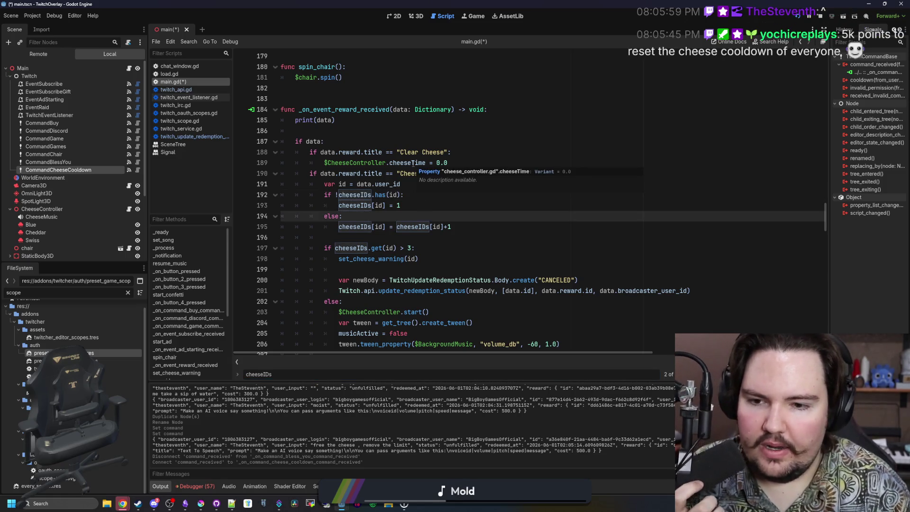
click(427, 184)
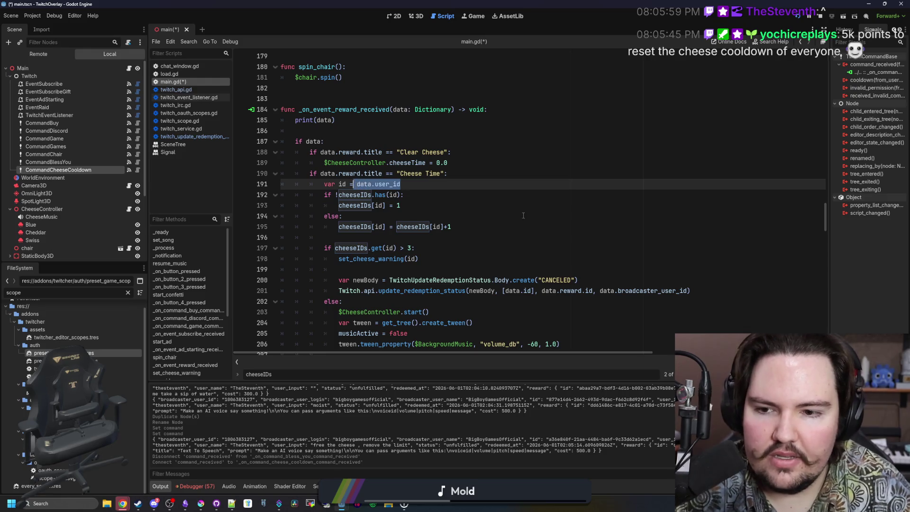
click(547, 205)
scroll(547, 202, down, 3)
drag(827, 221, 827, 327)
click(485, 333)
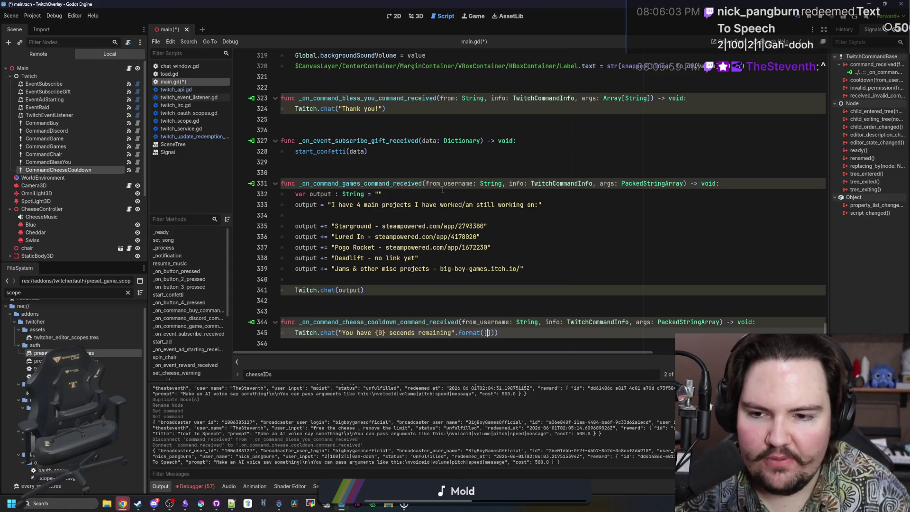
click(428, 290)
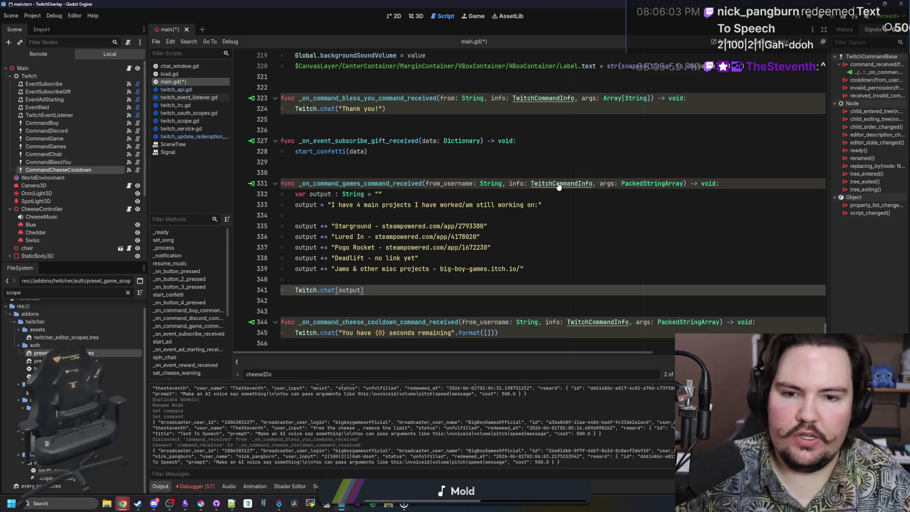
ctrl+click(554, 184)
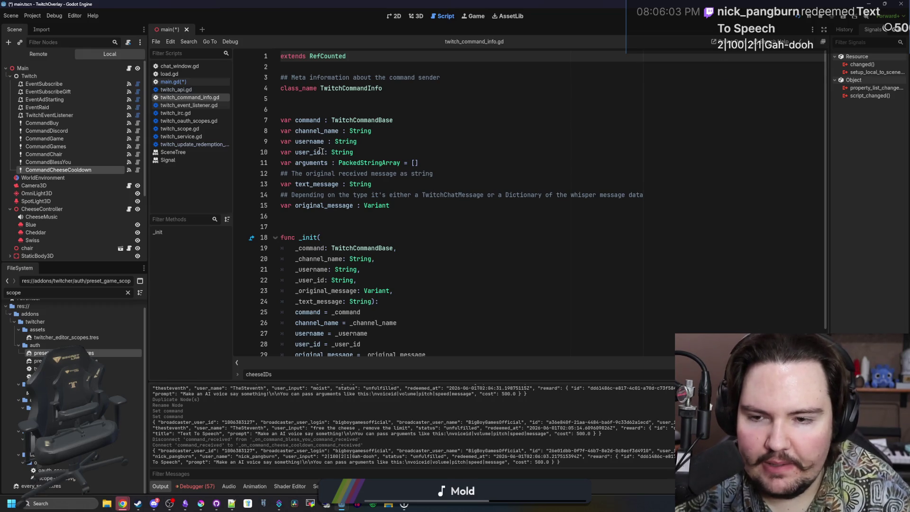
key(alt+Left)
click(487, 333)
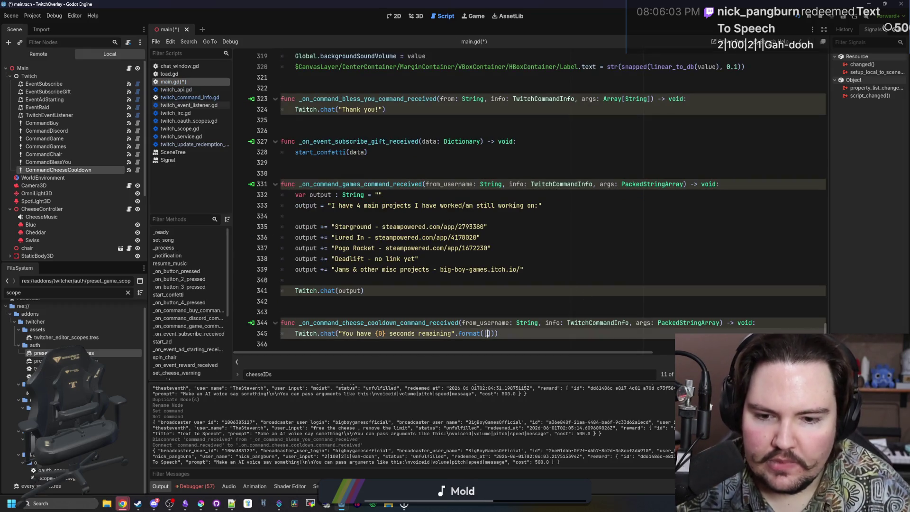
Start a cheeseIDs.get( lookup on the chat line, then remove it from that line.
text(info.user_id)
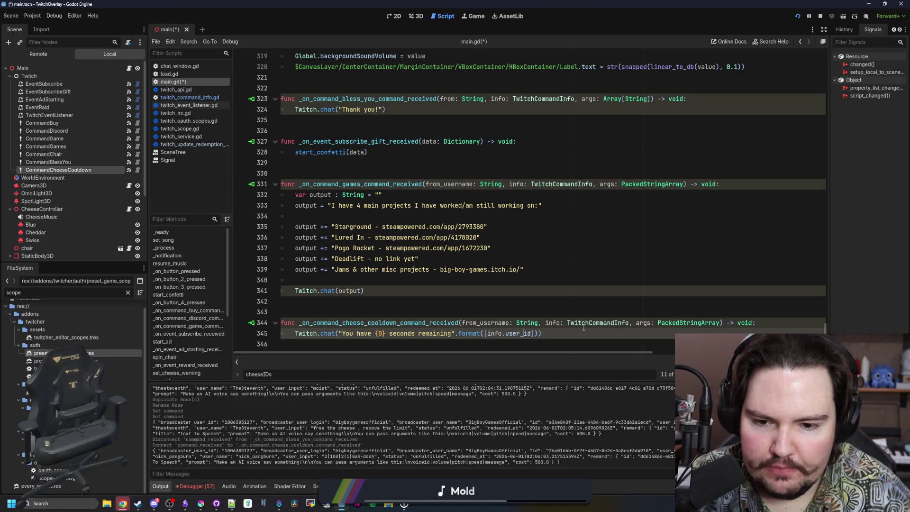
text(seID)
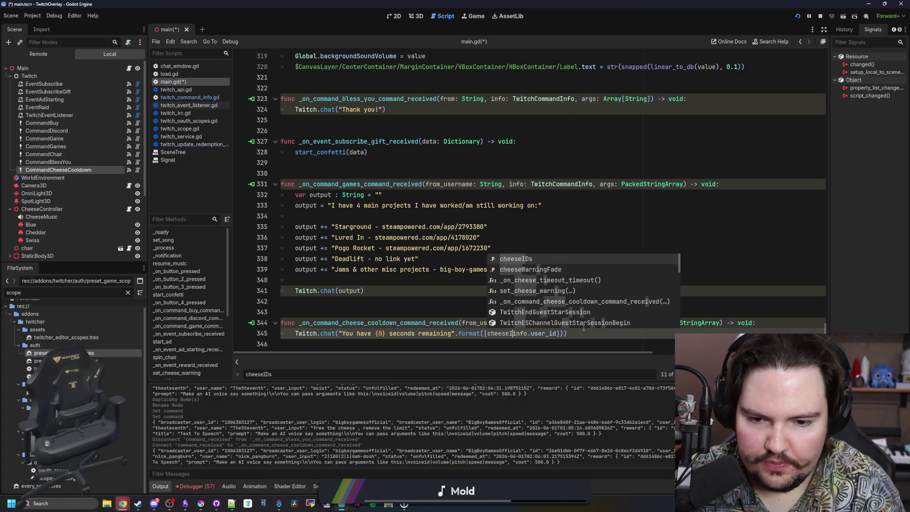
key(Return)
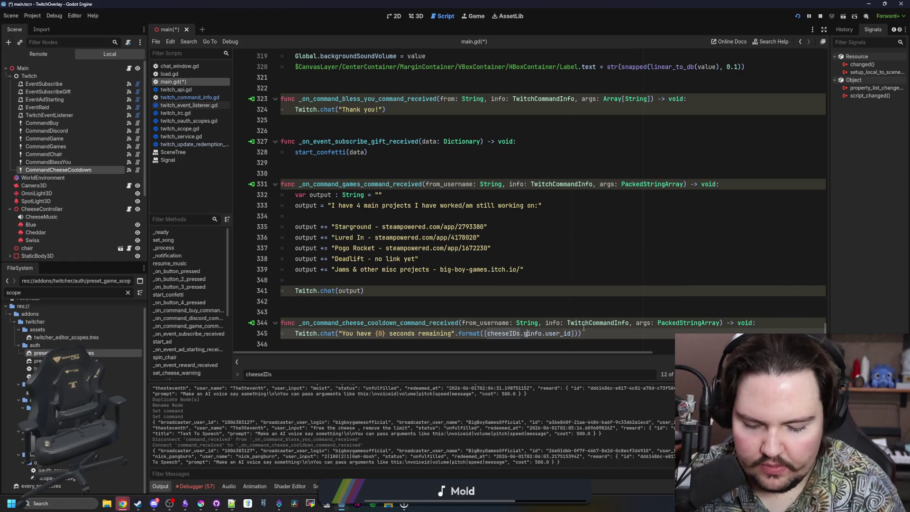
text(et()
drag(585, 334, 486, 333)
key(BackSpace)
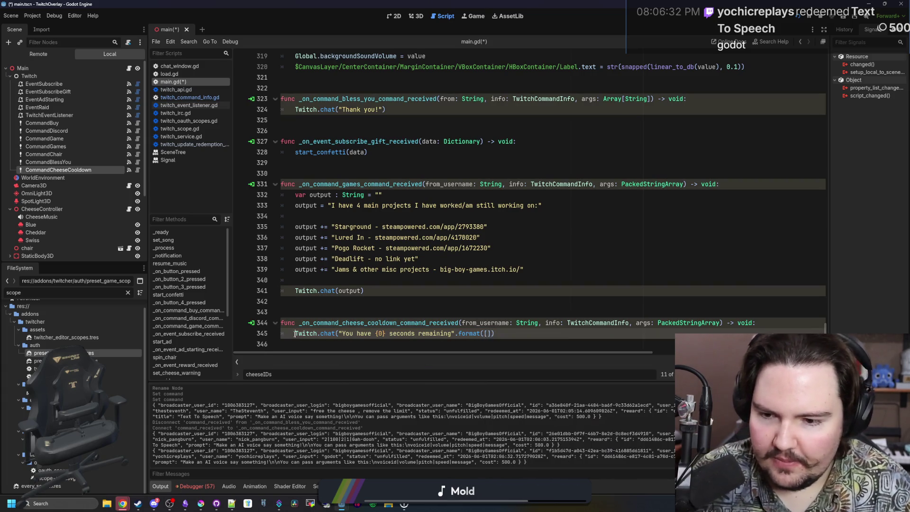
Declare var time = cheeseIDs.get(info.user_id, 0.0) above the chat call and save main.gd.
key(Up)
key(End)
key(Return)
key(Return)
click(334, 323)
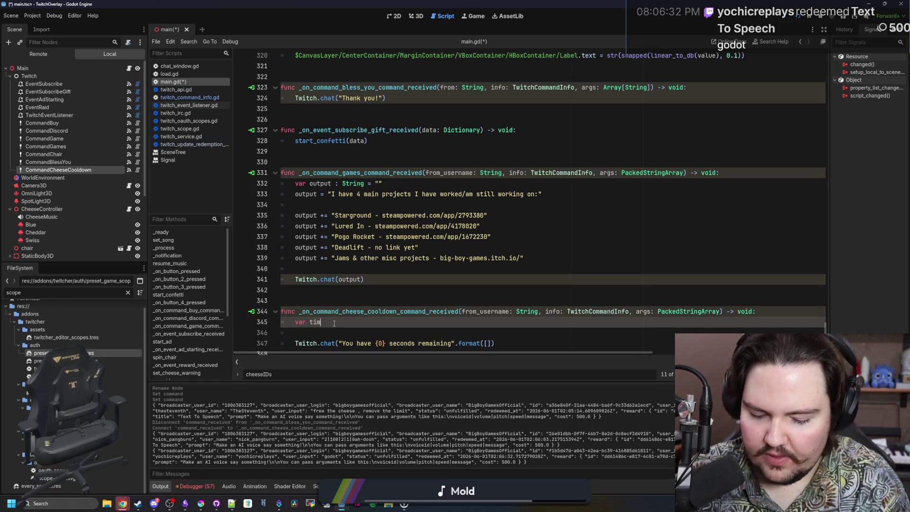
text(e =)
key(ctrl+v)
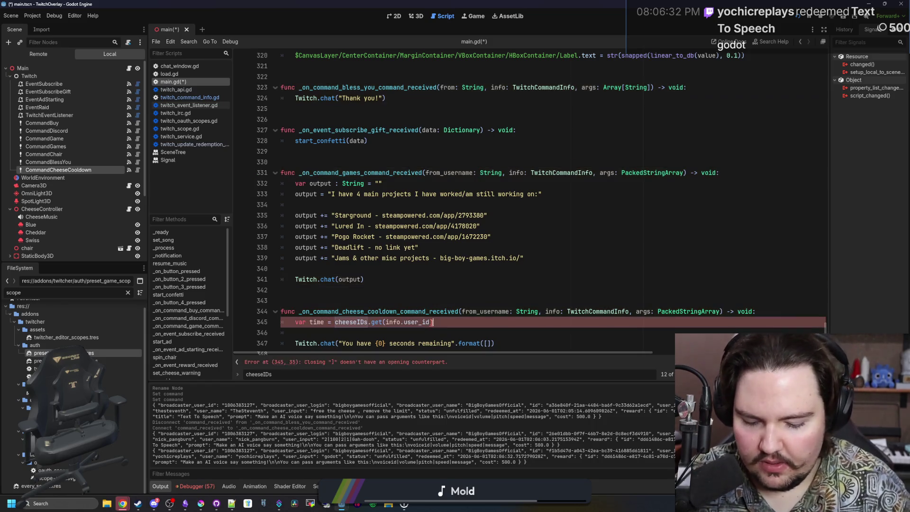
text(0.0))
scroll(430, 322, down, 1)
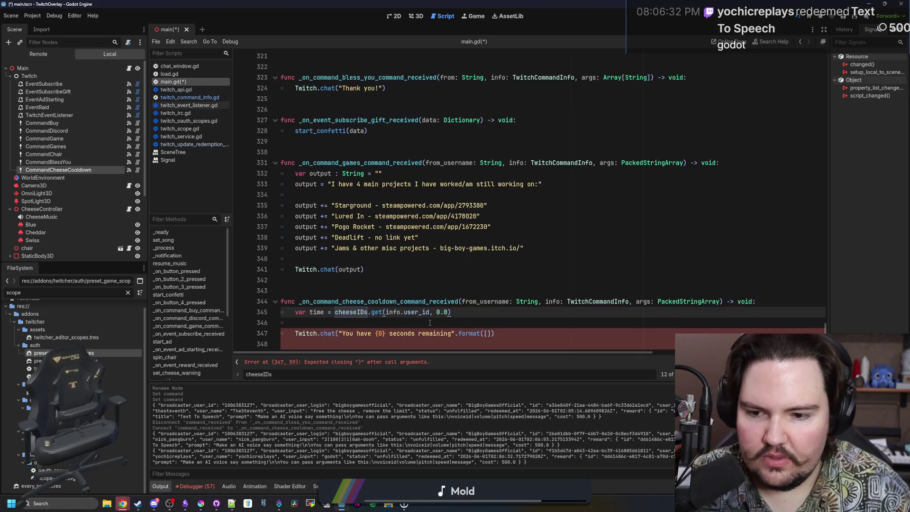
key(Return)
key(Return)
key(ctrl+s)
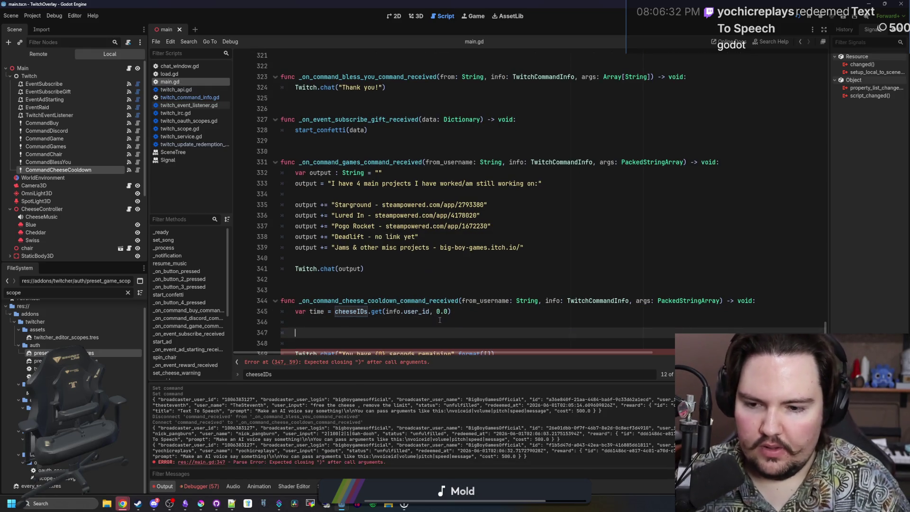
Add an if time <= 0: branch whose copied chat line says 'Cheese is primed and ready'.
text(if time <=0:)
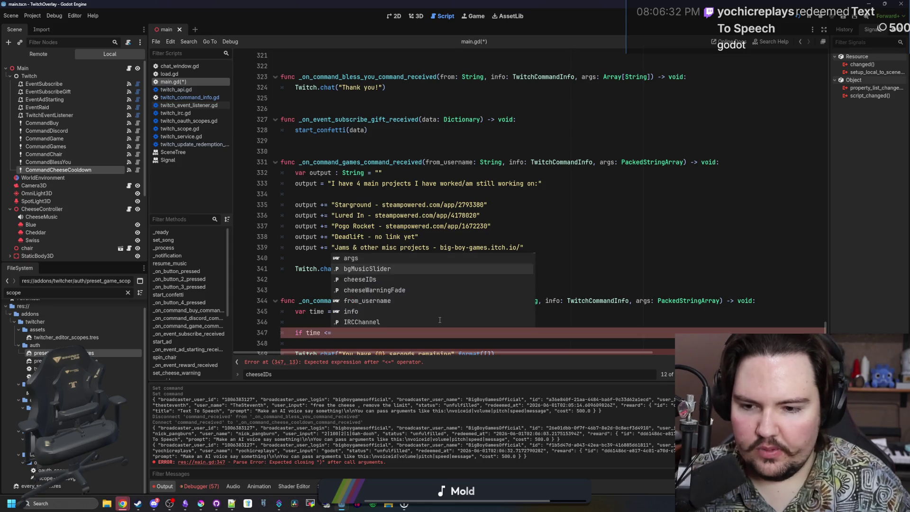
key(Return)
key(Return)
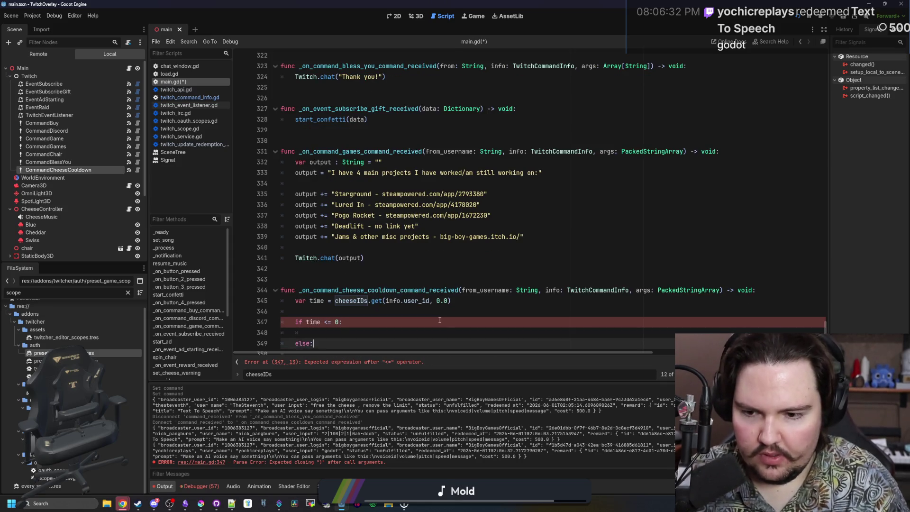
scroll(440, 321, down, 1)
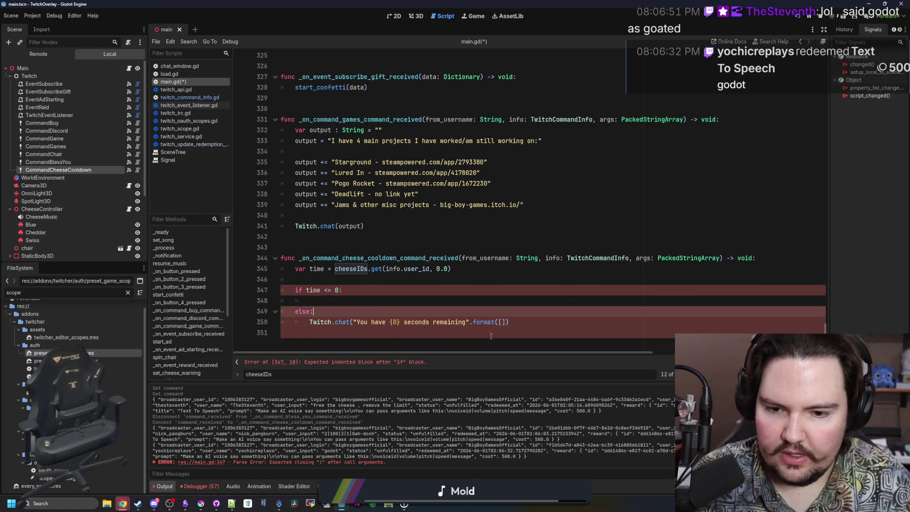
click(505, 322)
key(Escape)
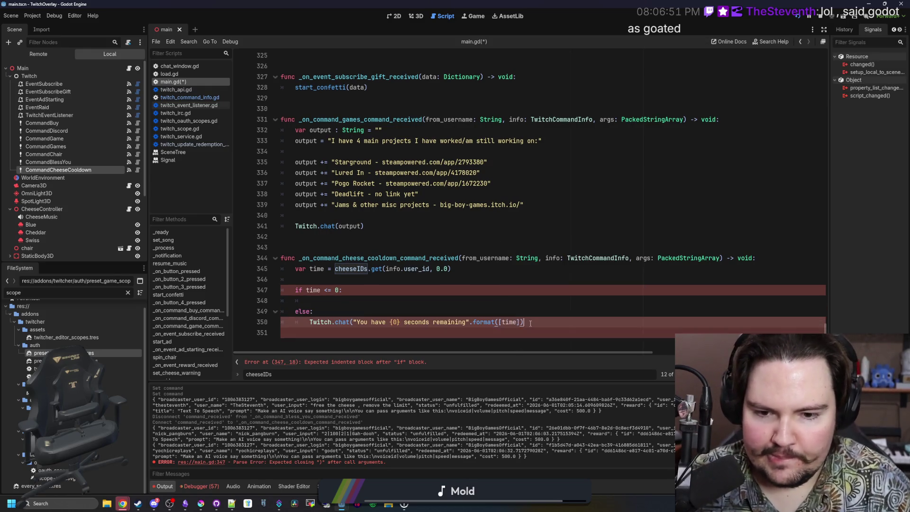
click(318, 302)
text(Twitch.chat("You have {0} seconds remaining".format([time]))
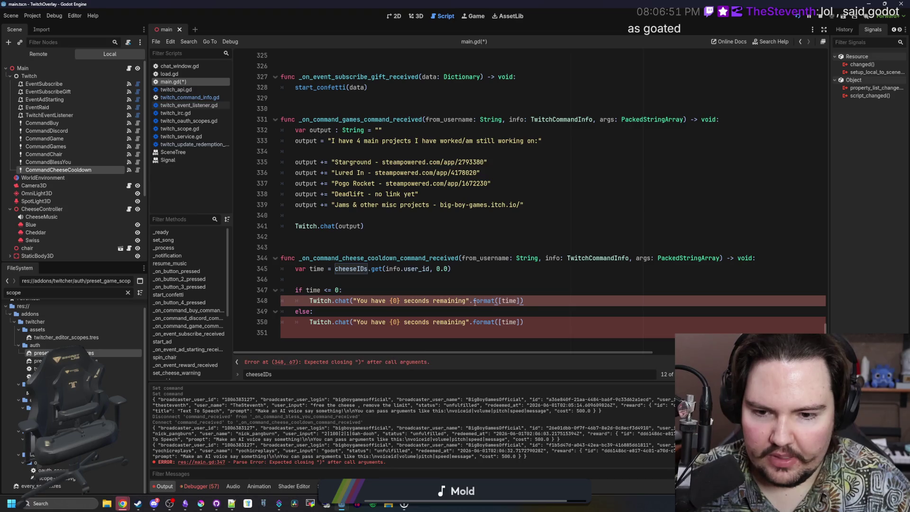
drag(521, 301, 359, 301)
text())
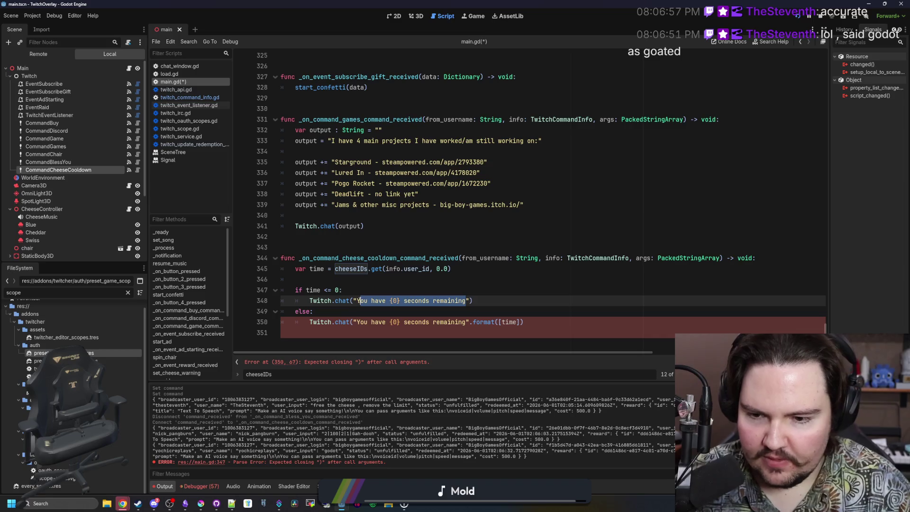
text(C)
text(e)
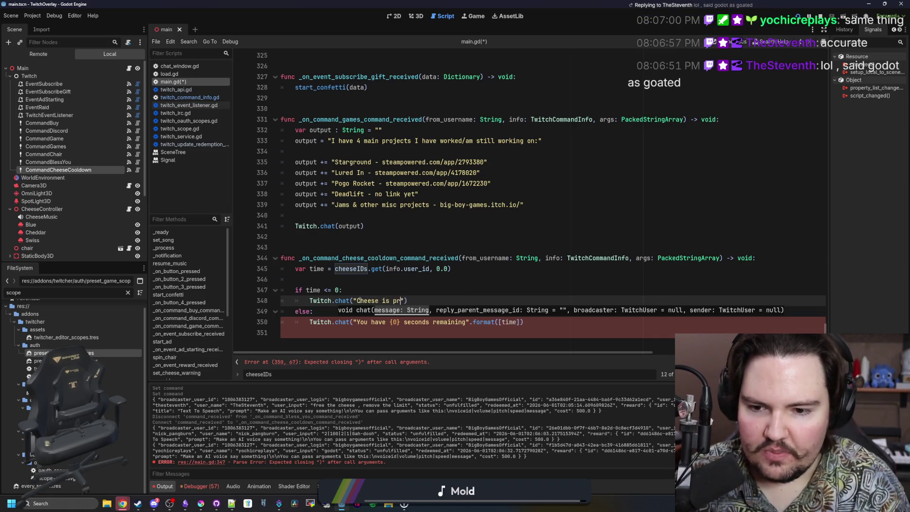
text(imed and ready)
Close the else-branch chat call, save main.gd, and switch to the Lured In project window.
click(420, 275)
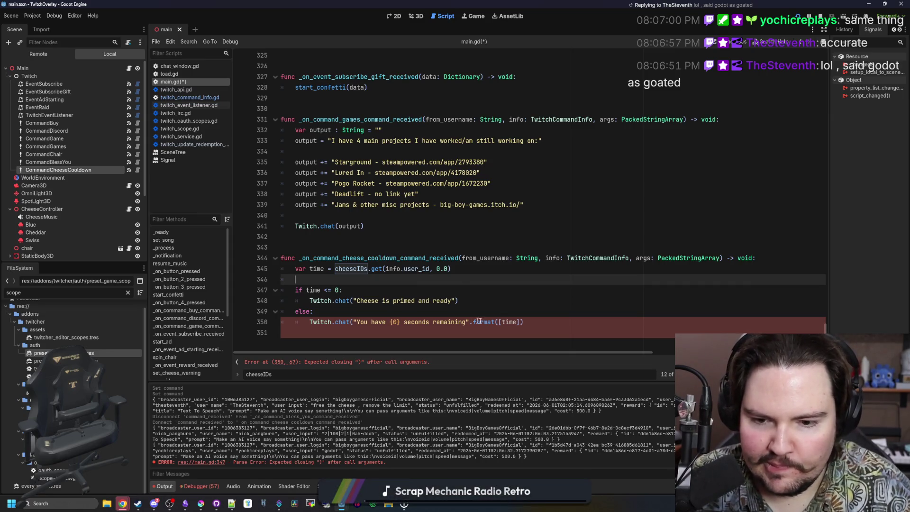
click(530, 321)
text())
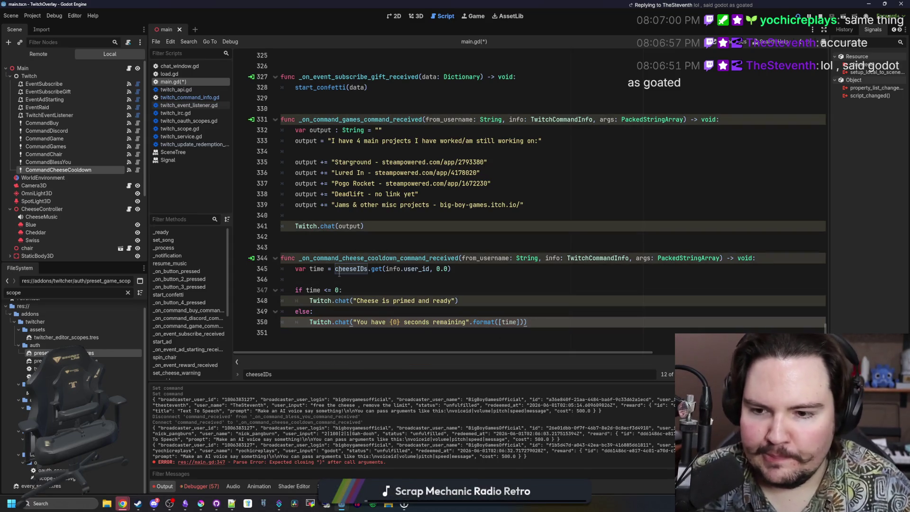
click(337, 280)
key(Up)
key(Up)
key(Up)
key(ctrl+s)
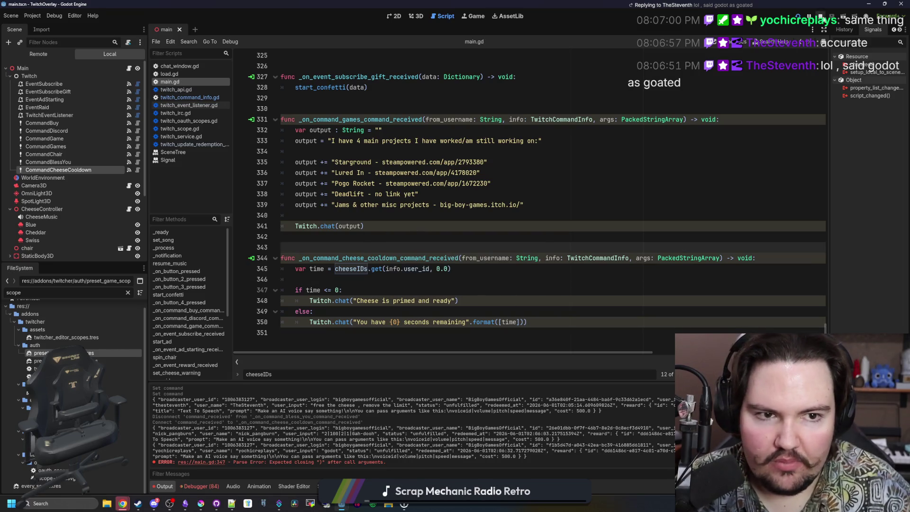
key(alt+Tab)
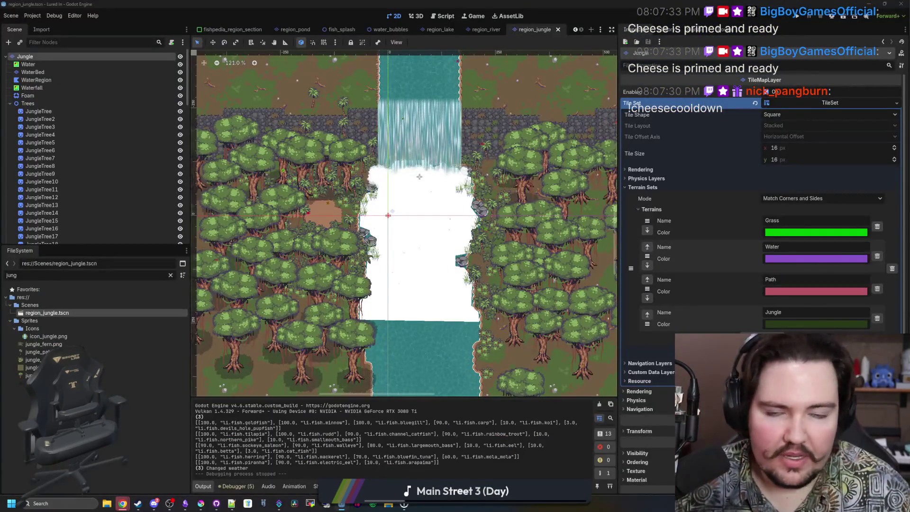
key(alt+Tab)
click(356, 246)
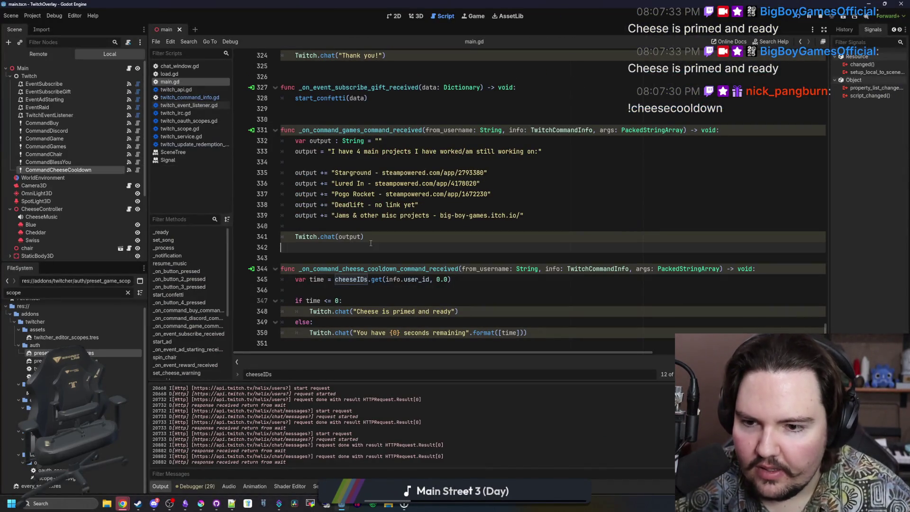
Scroll main.gd to the top to view _ready and its subscribe loop.
click(381, 239)
click(427, 301)
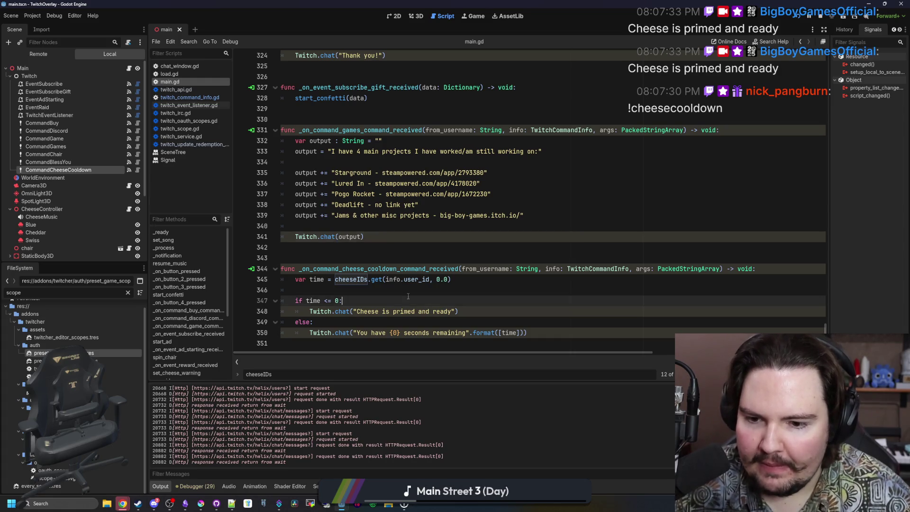
click(454, 312)
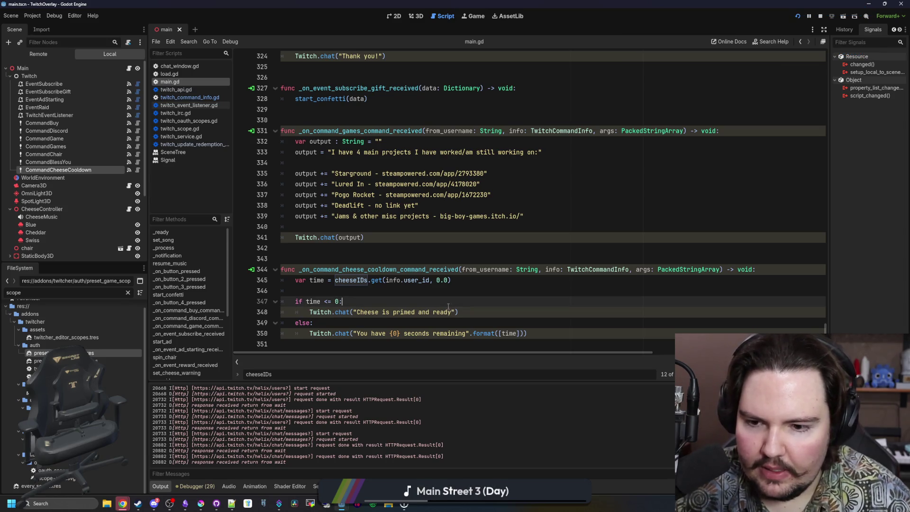
mouse_move(826, 329)
mouse_down()
mouse_move(843, 62)
mouse_move(841, 71)
mouse_up()
scroll(418, 245, down, 2)
scroll(418, 245, up, 4)
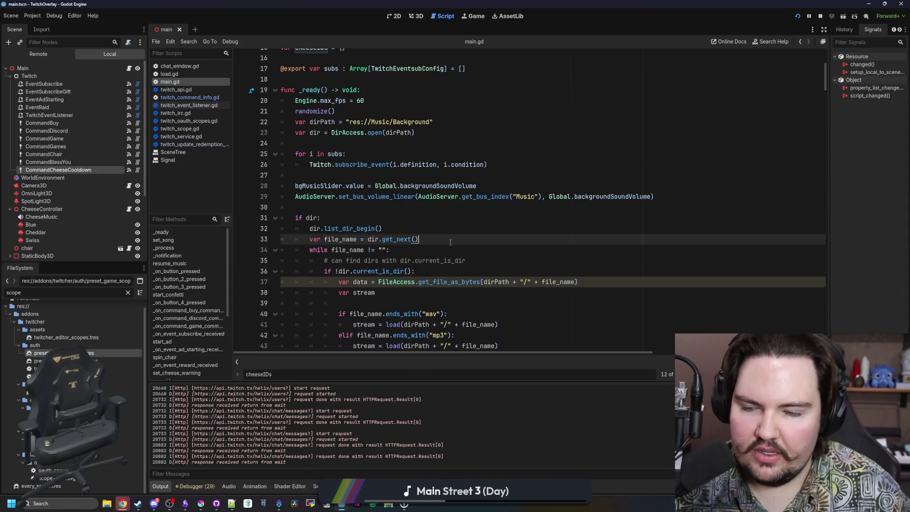
Search main.gd for cheeseIDs, peek at set_cheese_warning's definition, then return to the Cheese Time reward handler.
click(509, 197)
key(ctrl+f)
key(Return)
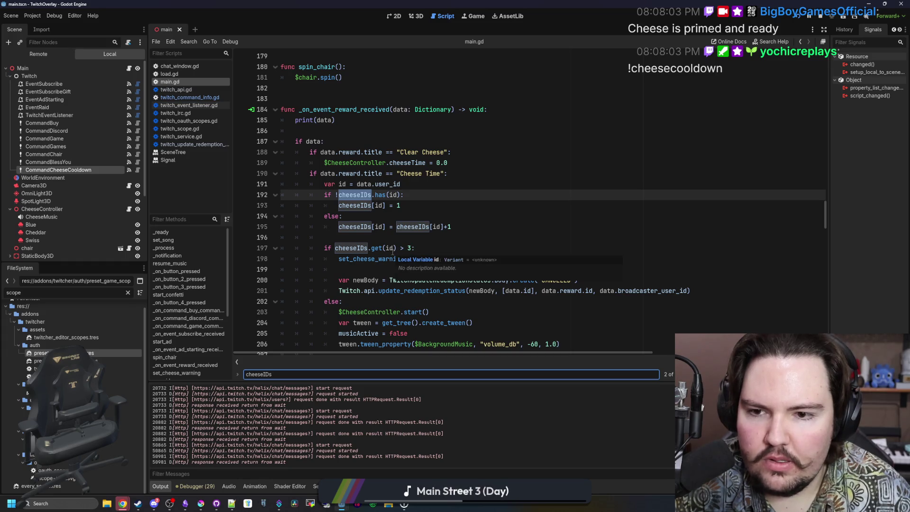
scroll(437, 182, down, 1)
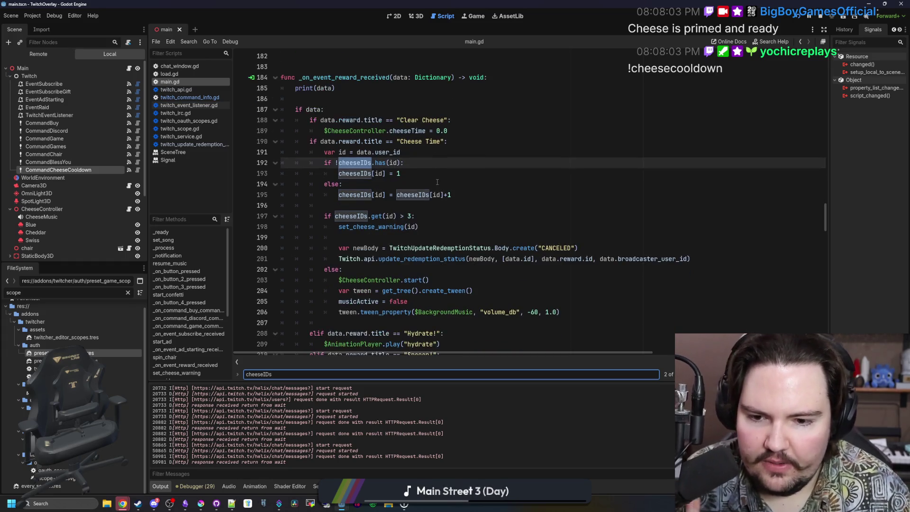
scroll(436, 184, down, 1)
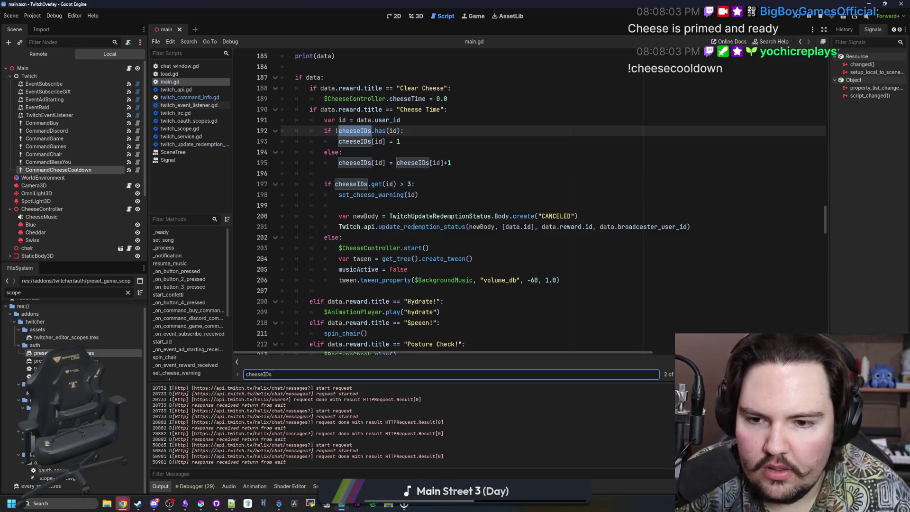
scroll(423, 239, up, 1)
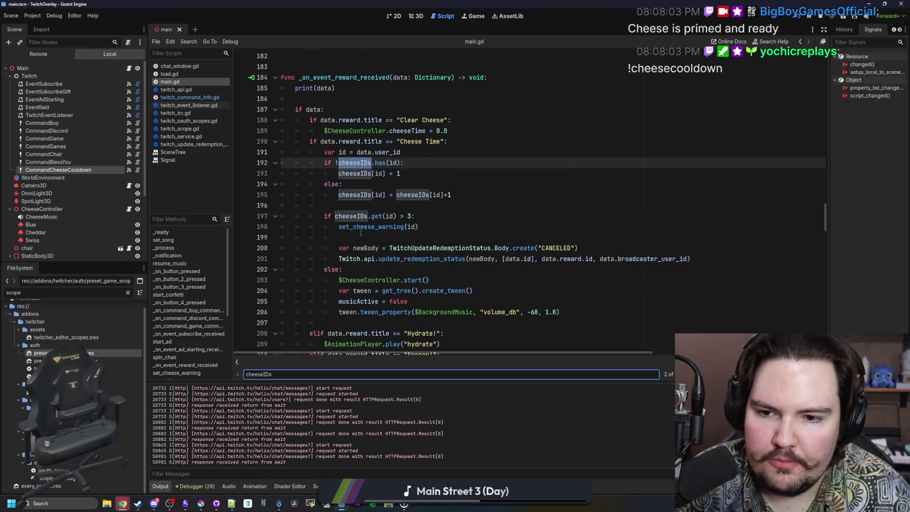
ctrl+click(361, 232)
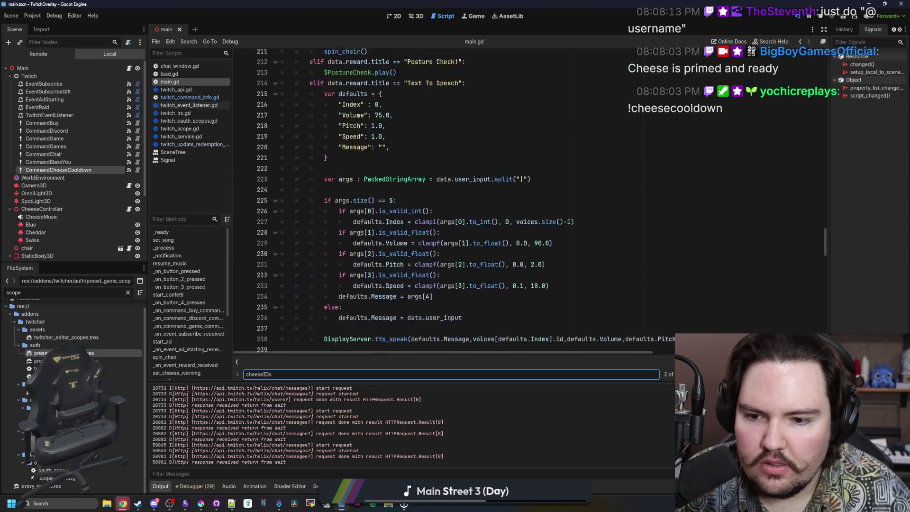
key(alt+Left)
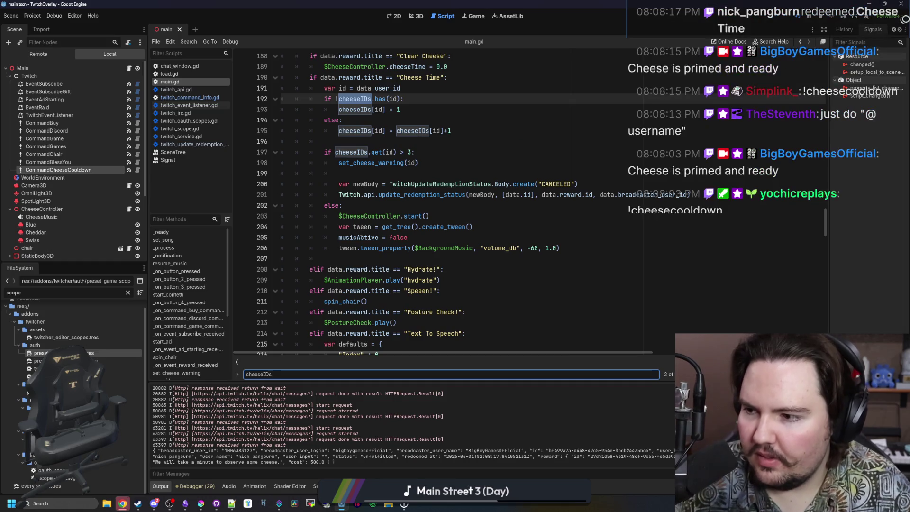
scroll(360, 233, up, 3)
click(359, 216)
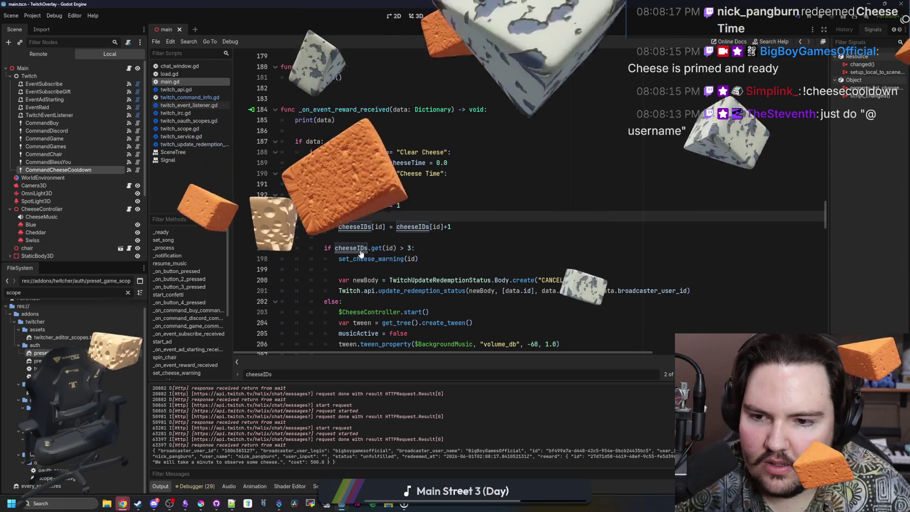
ctrl+click(350, 247)
key(ctrl+f)
key(Return)
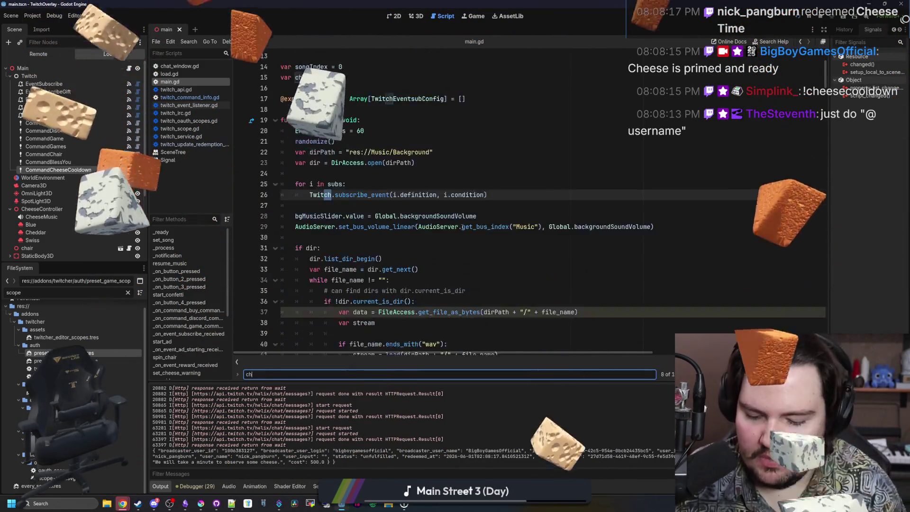
key(Return)
key(Return)
key(Return)
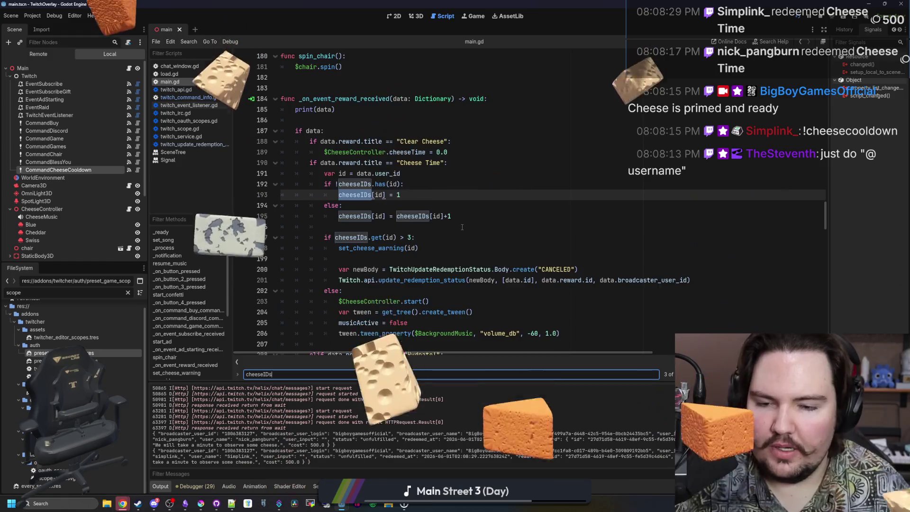
key(Return)
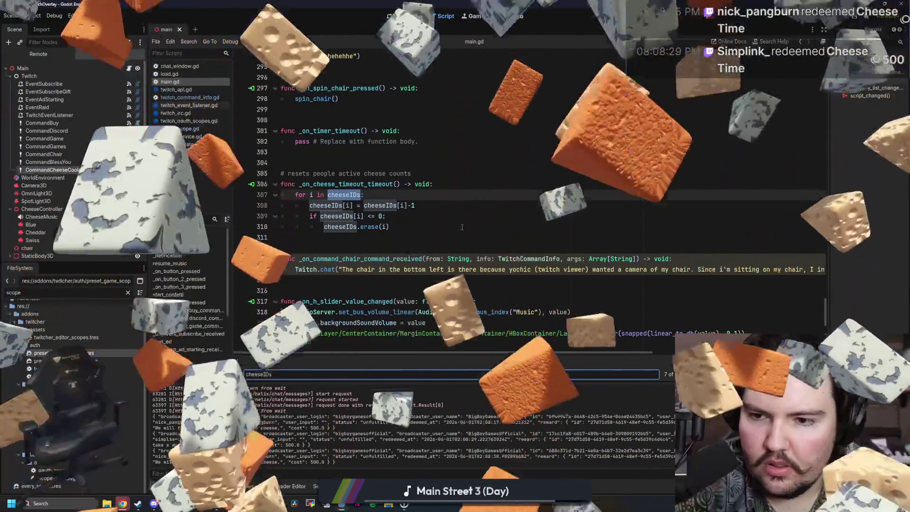
key(Return)
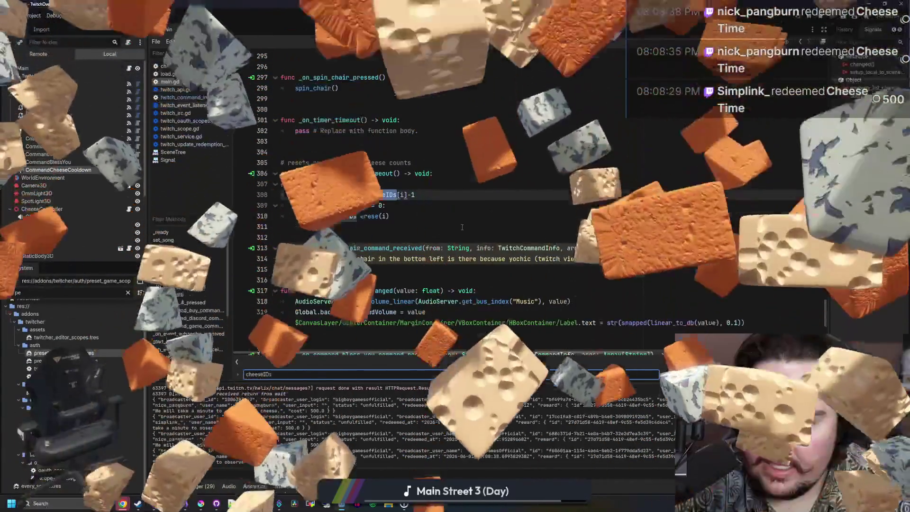
key(Return)
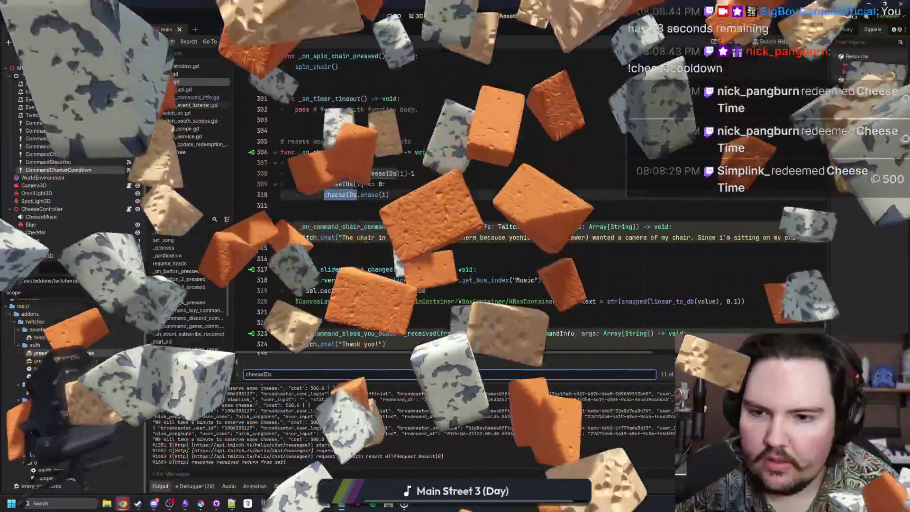
key(shift+Return)
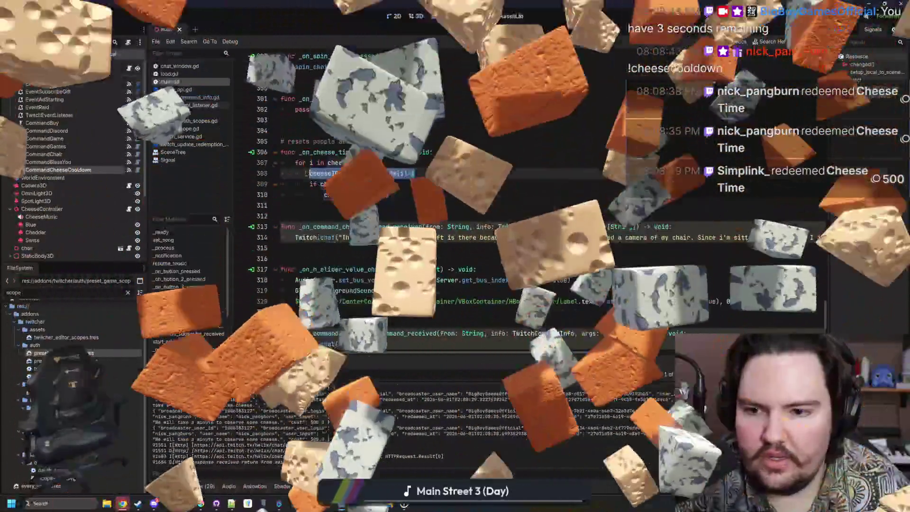
click(386, 184)
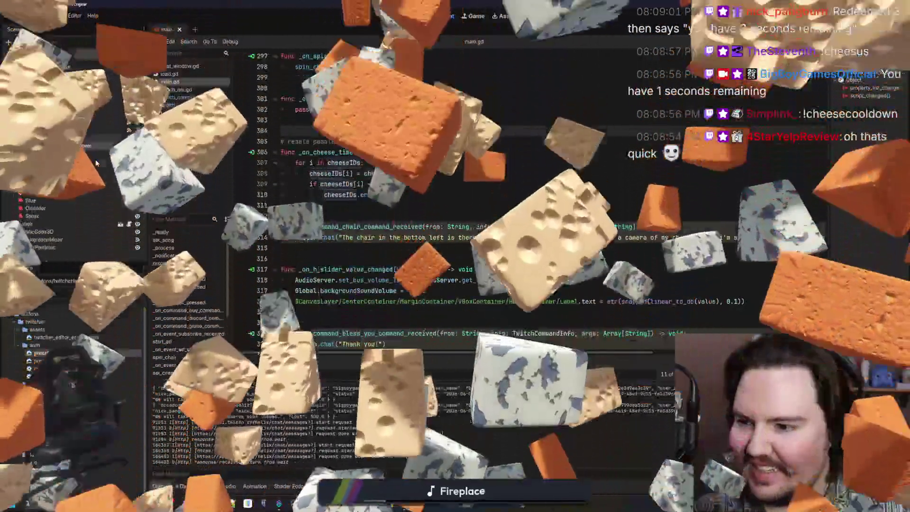
scroll(60, 258, down, 4)
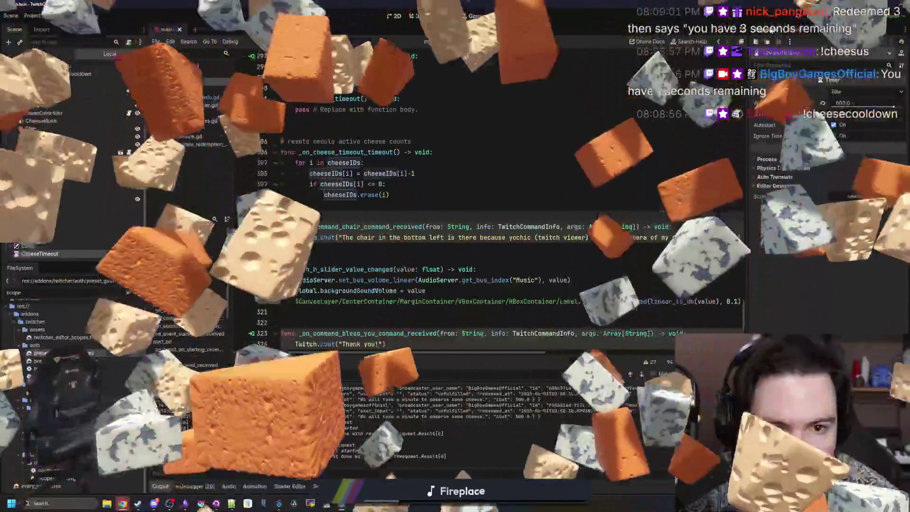
Check the Timer class docs, edit line 350's reply with '{0}' placeholders, then undo the time switch.
click(166, 168)
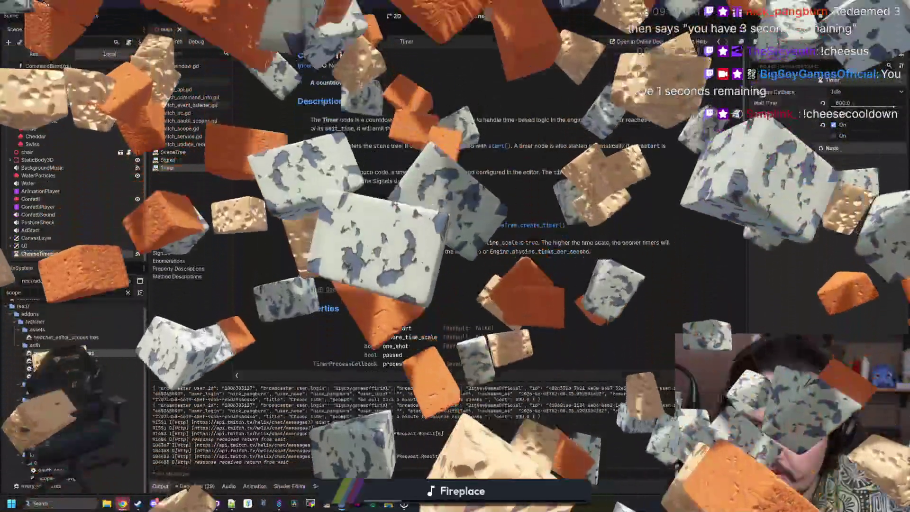
scroll(474, 213, down, 4)
click(170, 82)
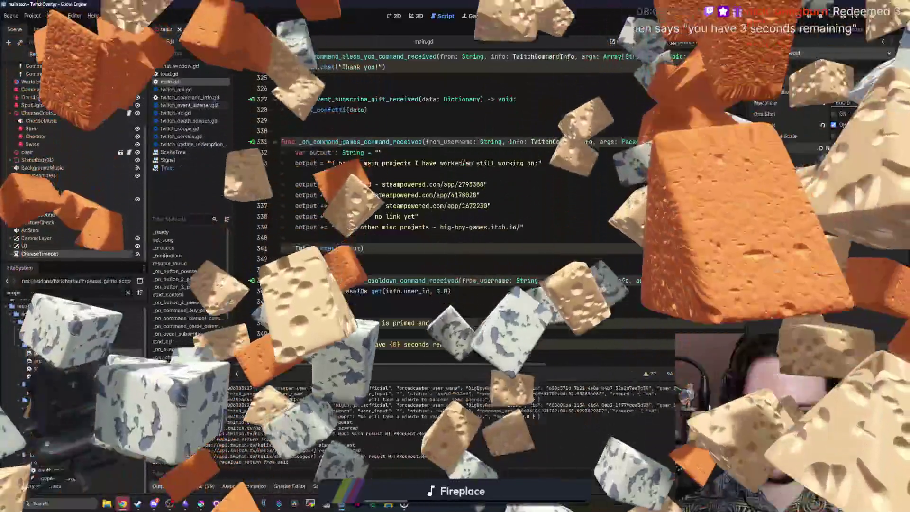
drag(471, 345, 356, 344)
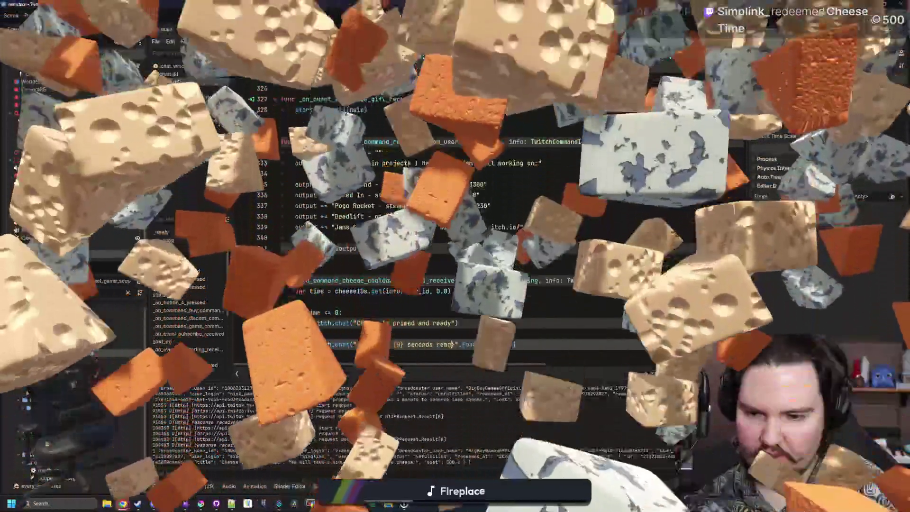
text({0)
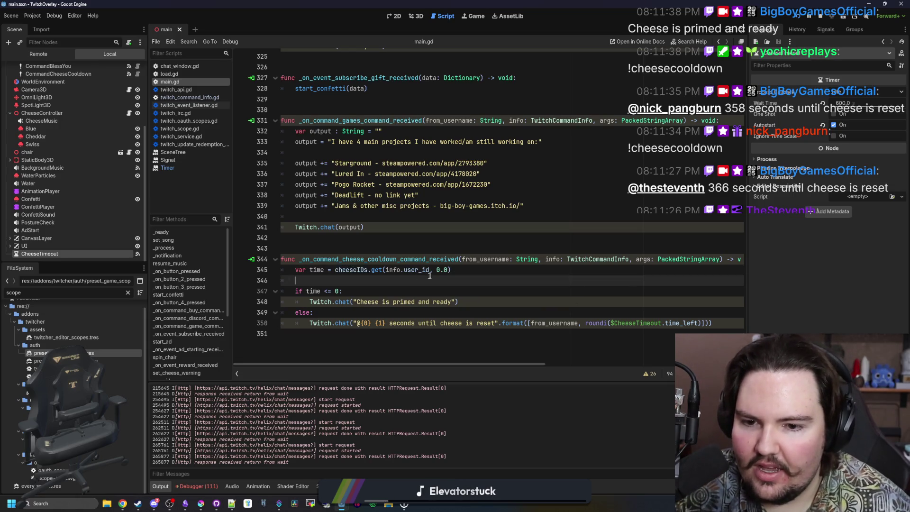
key(ctrl+z)
key(ctrl+z)
click(287, 275)
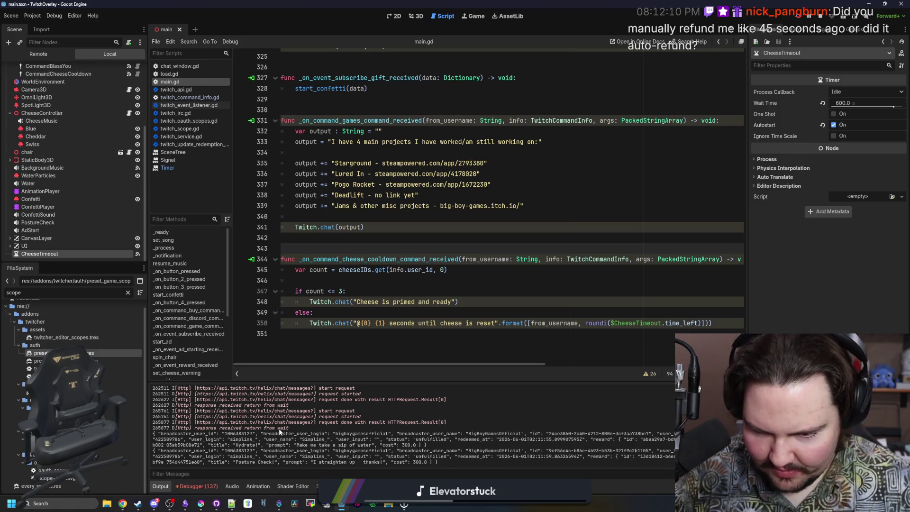
Review the restored count-based cooldown handler and place the caret on blank line 343.
scroll(272, 427, up, 5)
scroll(271, 431, up, 3)
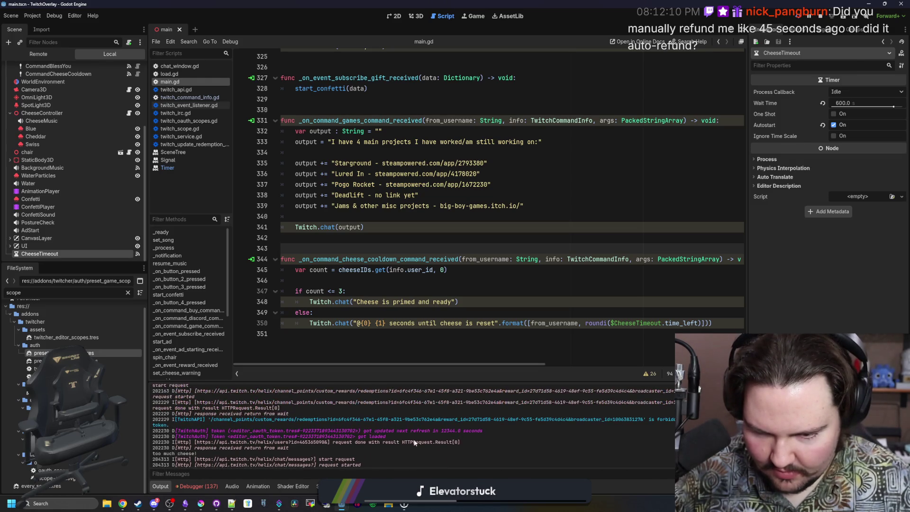
scroll(277, 434, down, 10)
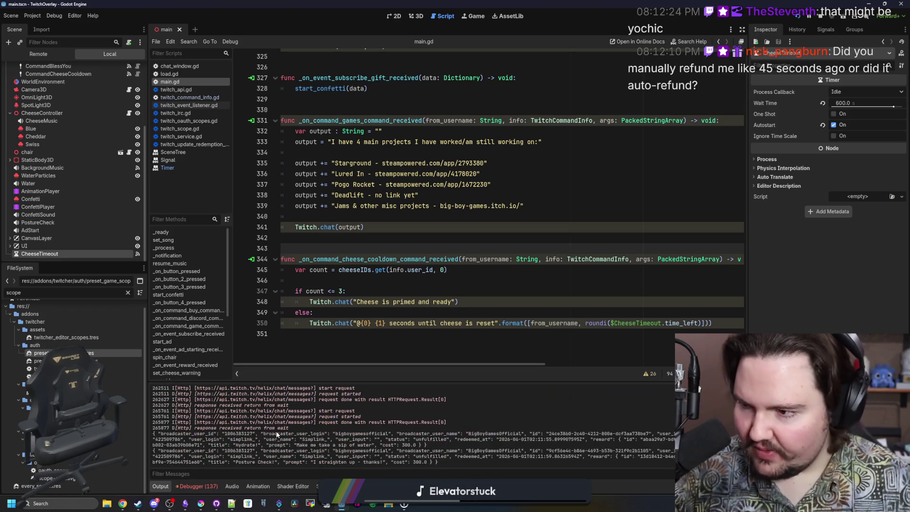
click(360, 245)
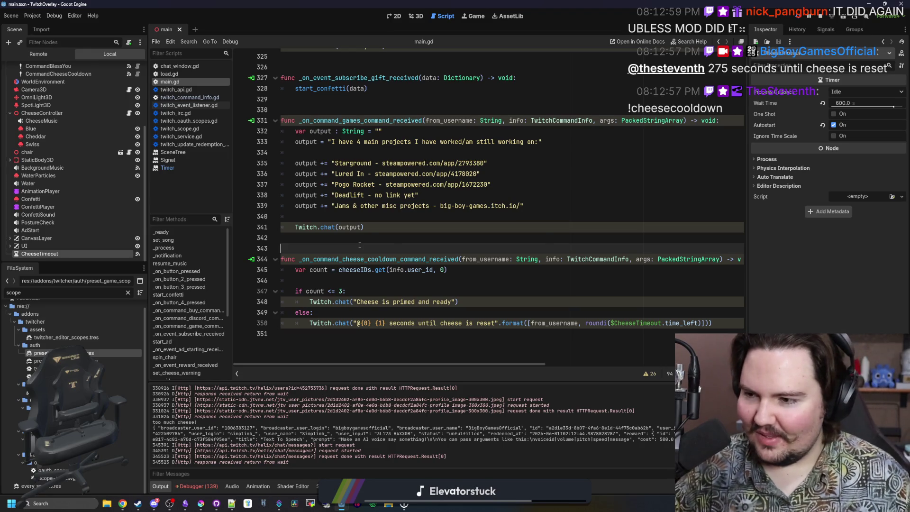
Prefix the ready reply with '@{0} ' and add .format([from_username]), then save.
drag(748, 259, 831, 259)
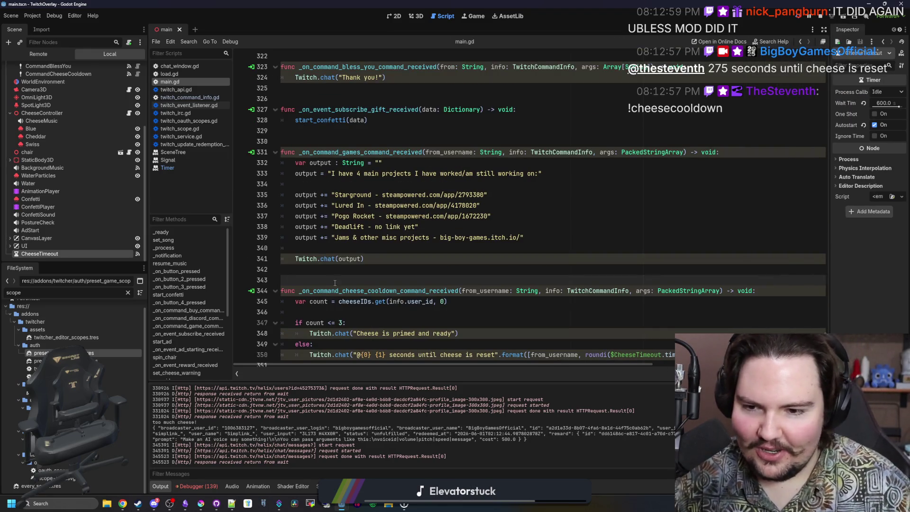
scroll(328, 280, down, 1)
key(ctrl+s)
click(345, 304)
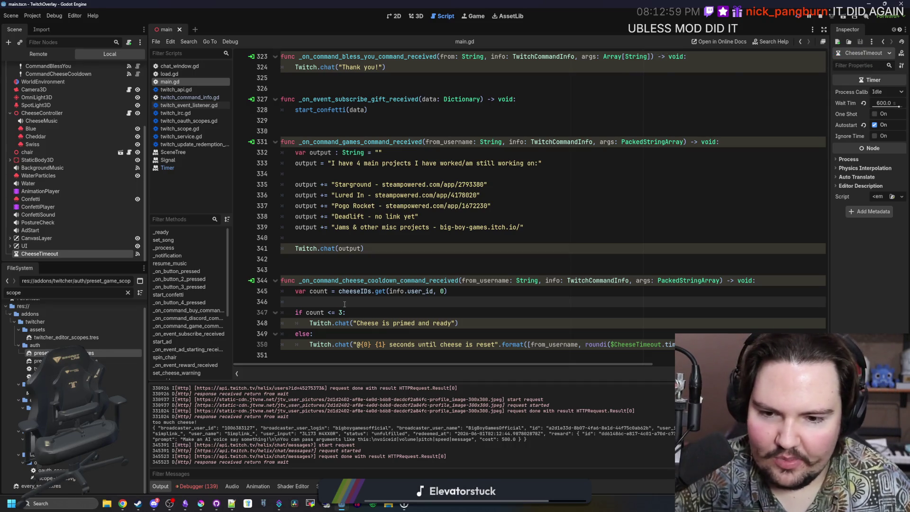
click(358, 345)
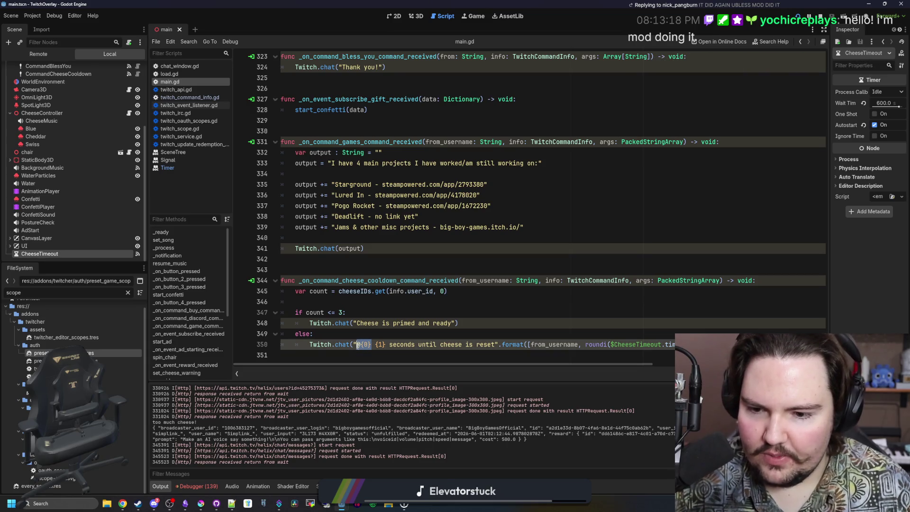
click(357, 323)
text(@{0} )
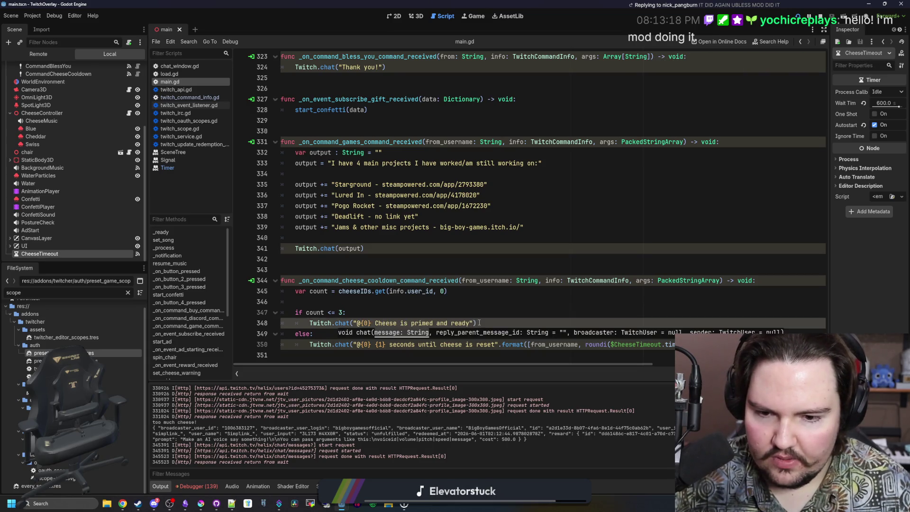
text(.format([)
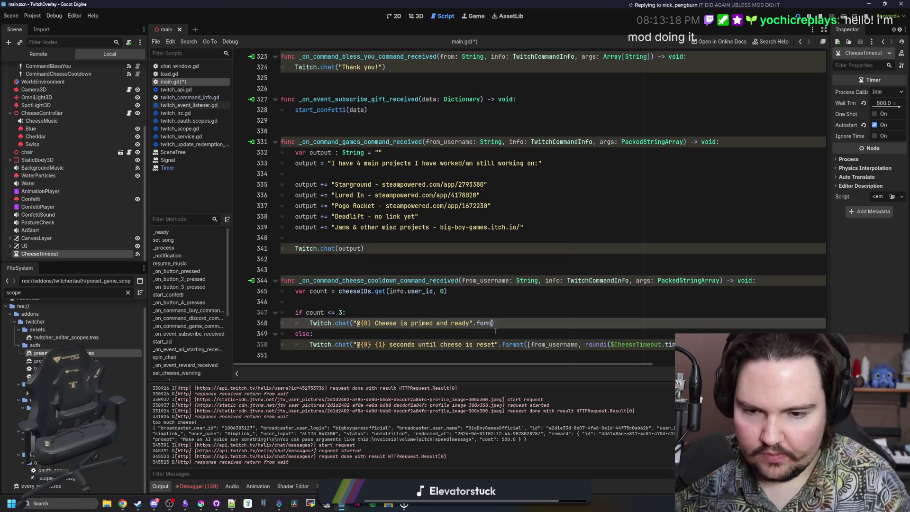
text(fro)
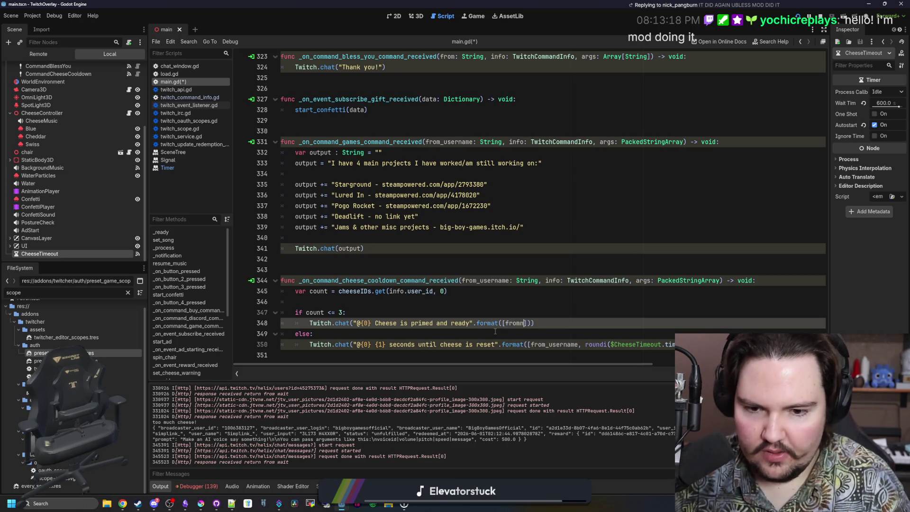
key(Return)
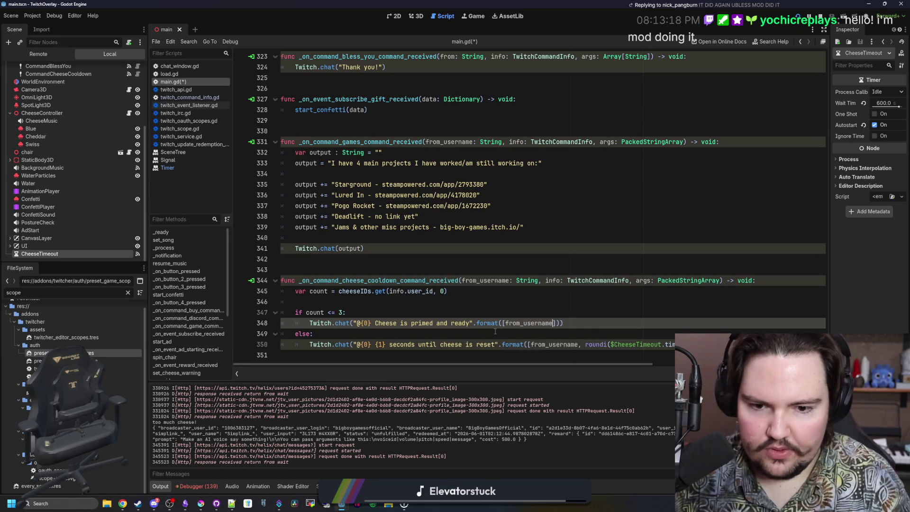
click(512, 306)
key(ctrl+s)
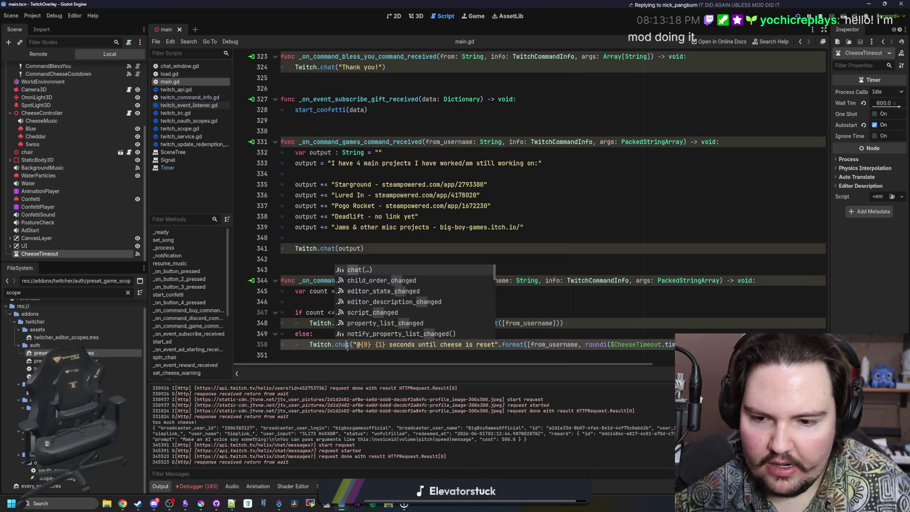
click(618, 331)
Change Twitch to TwitchService on line 350's chat call and inspect TwitchService's definition.
click(740, 374)
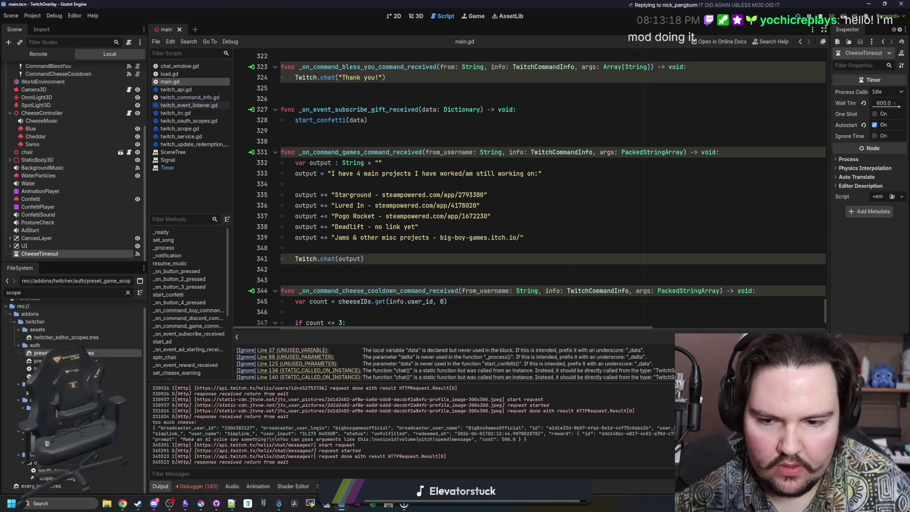
scroll(394, 313, right, 3)
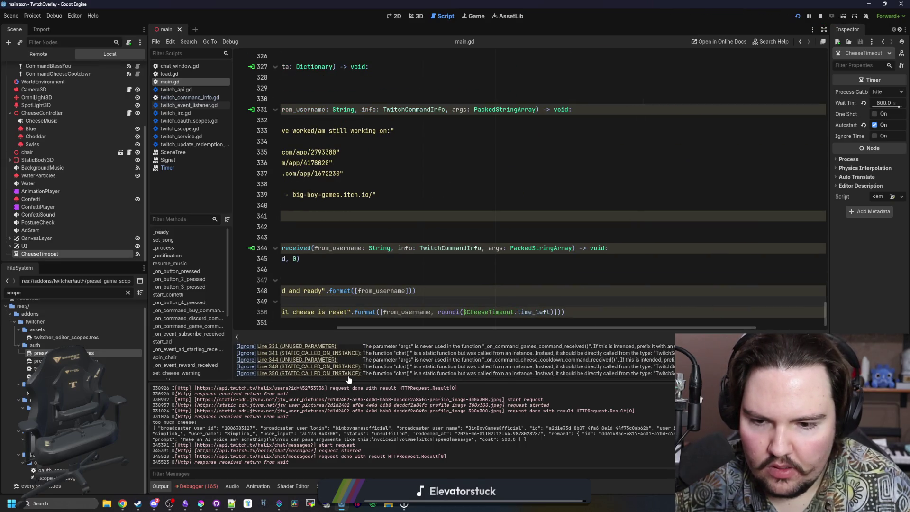
scroll(460, 301, left, 3)
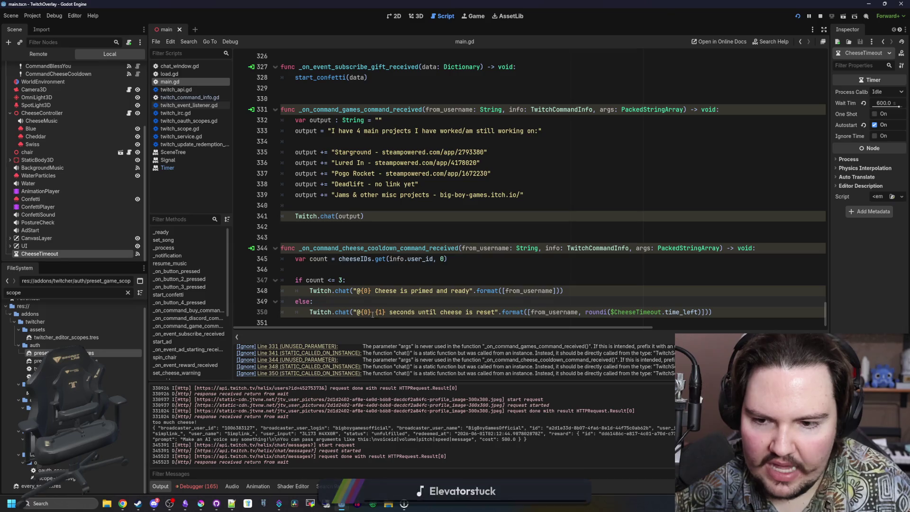
mouse_move(324, 313)
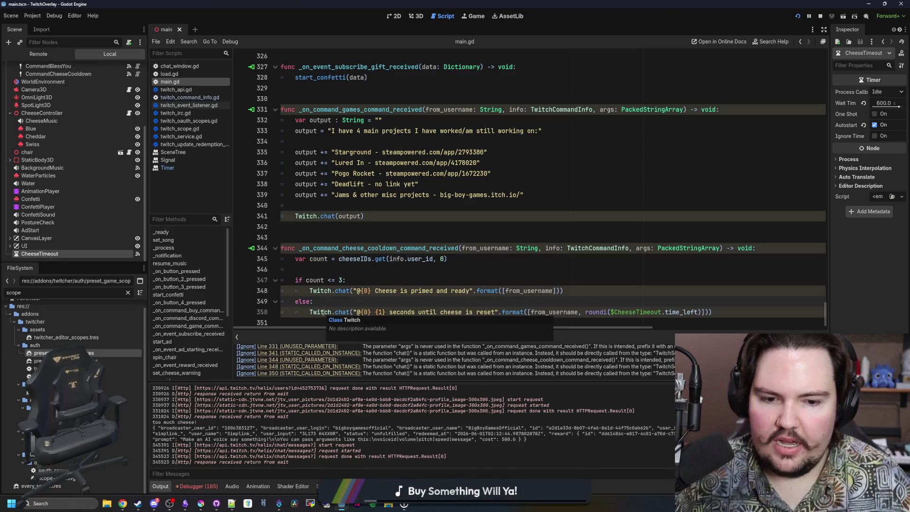
double_click(324, 313)
text(TwitchServ)
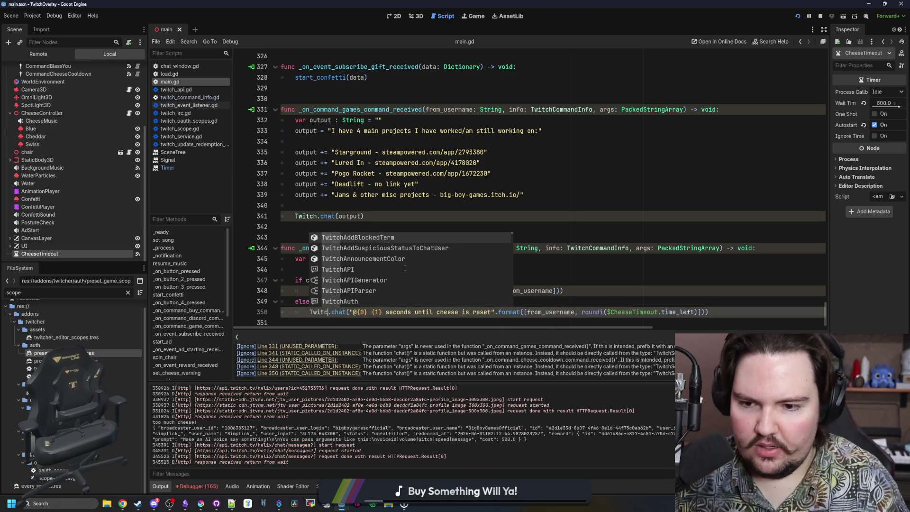
key(Return)
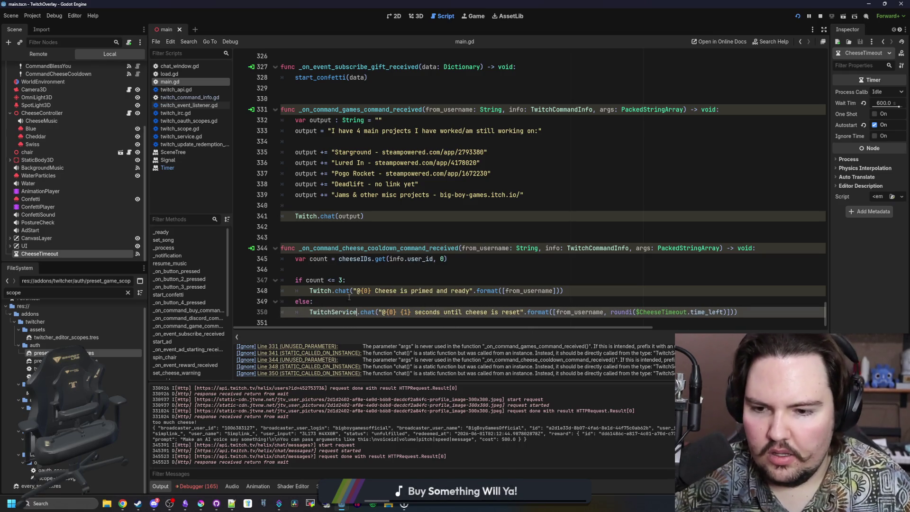
ctrl+click(331, 313)
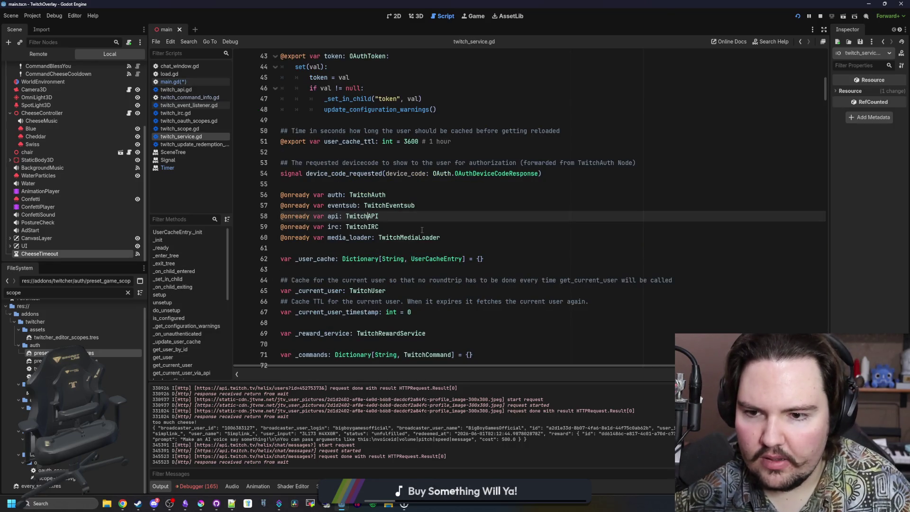
key(alt+Left)
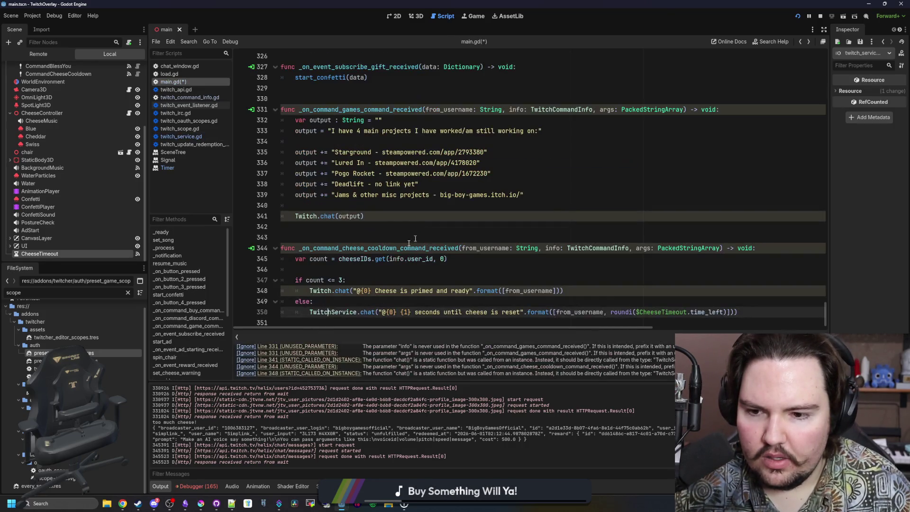
Use a multi-selection to change Twitch to TwitchService on lines 348 and 341.
double_click(320, 290)
key(ctrl+d)
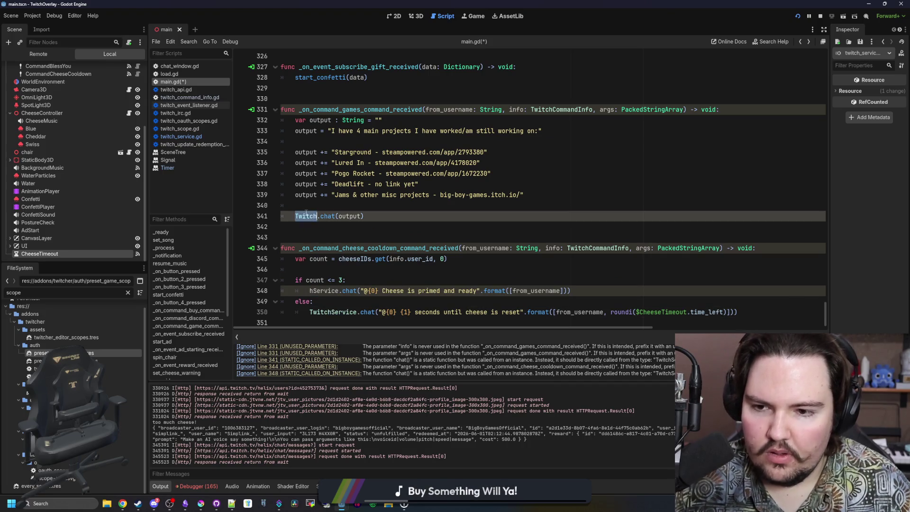
text(hService)
click(331, 206)
double_click(332, 312)
key(ctrl+c)
click(324, 291)
key(ctrl+z)
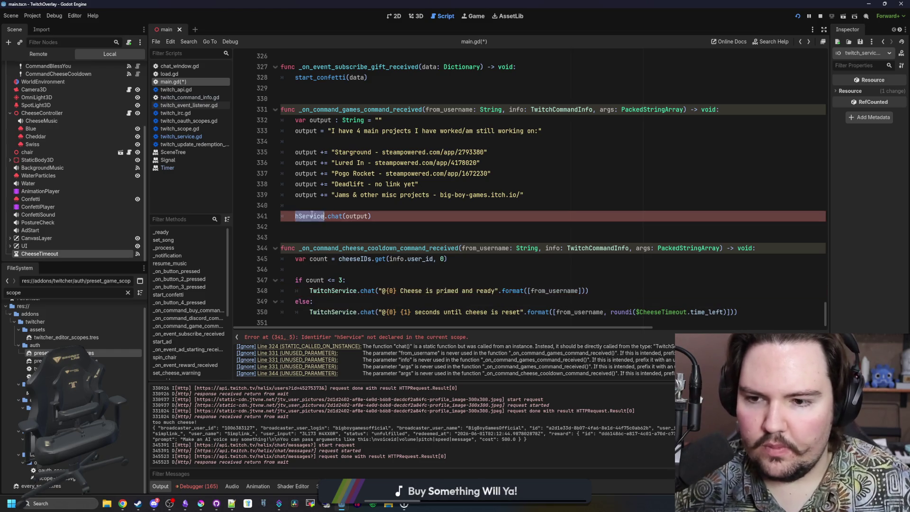
click(328, 207)
key(ctrl+f)
scroll(328, 208, up, 5)
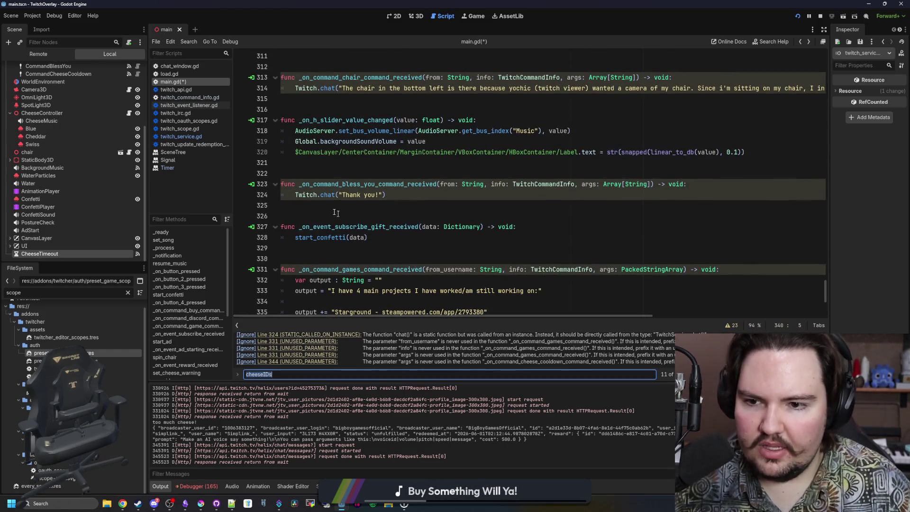
Replace Twitch with TwitchService in the chair command reply on line 314.
click(343, 195)
double_click(305, 90)
key(ctrl+v)
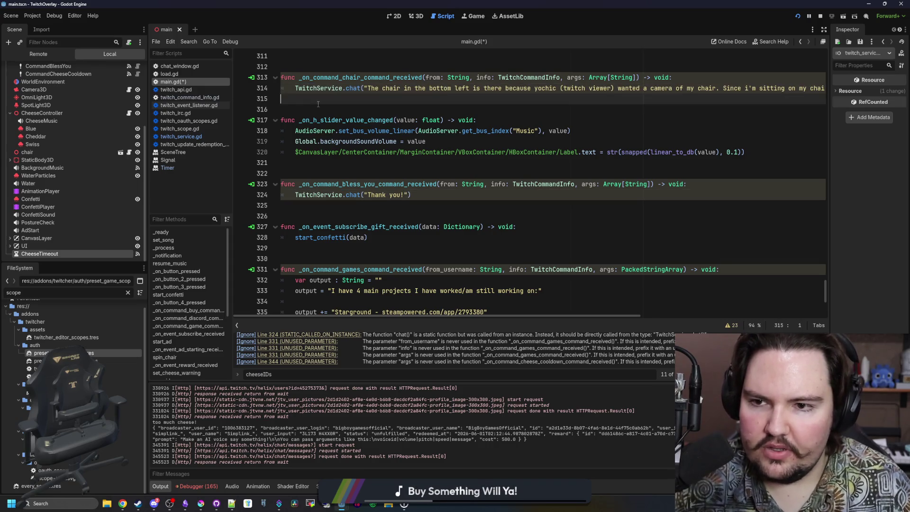
Search the script for 'Twitch', leaving the match on line 26 unchanged.
key(ctrl+f)
text(Twitch)
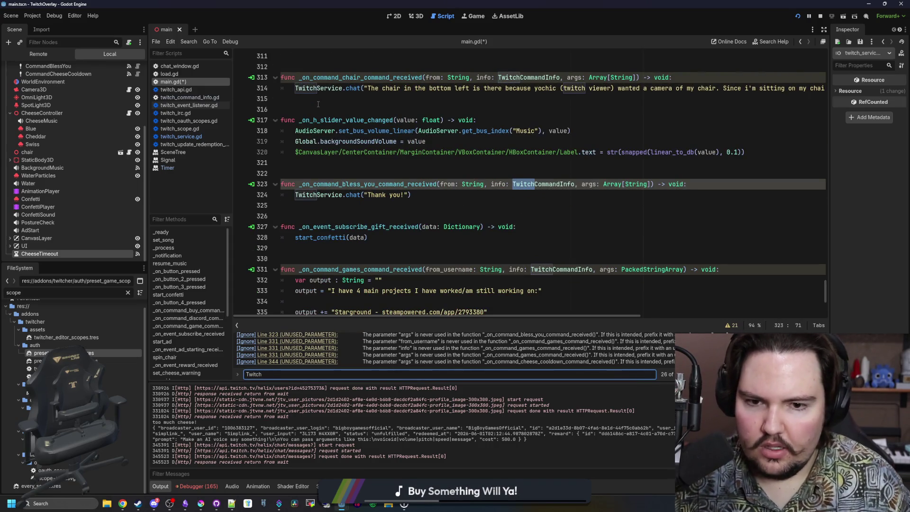
key(Return)
key(Return)
key(Return)
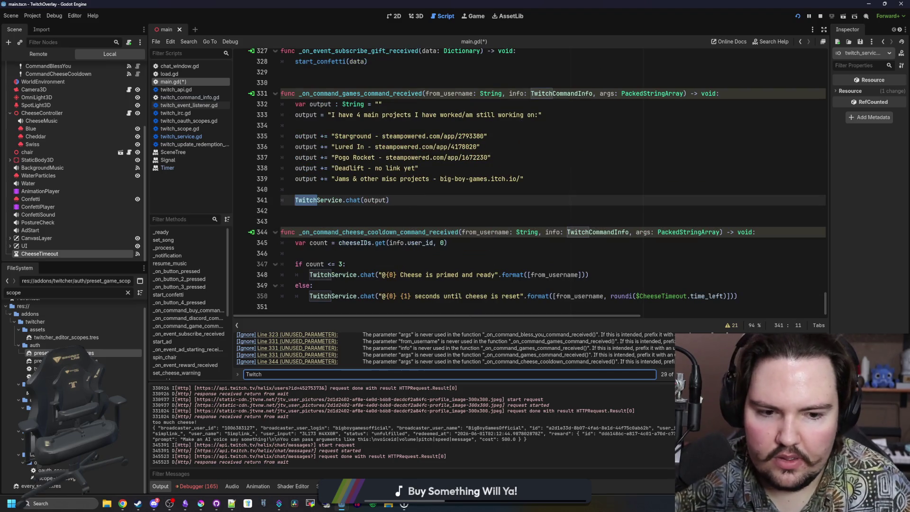
key(Return)
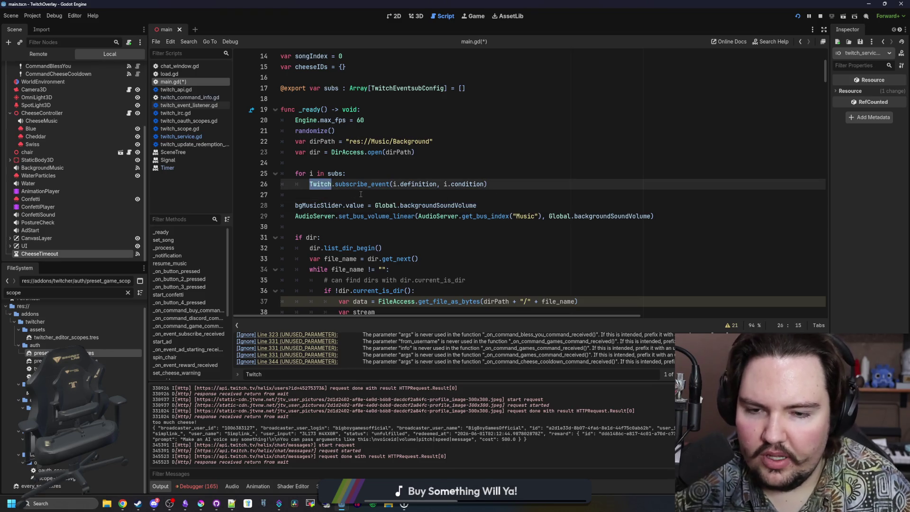
key(Right)
text(Service)
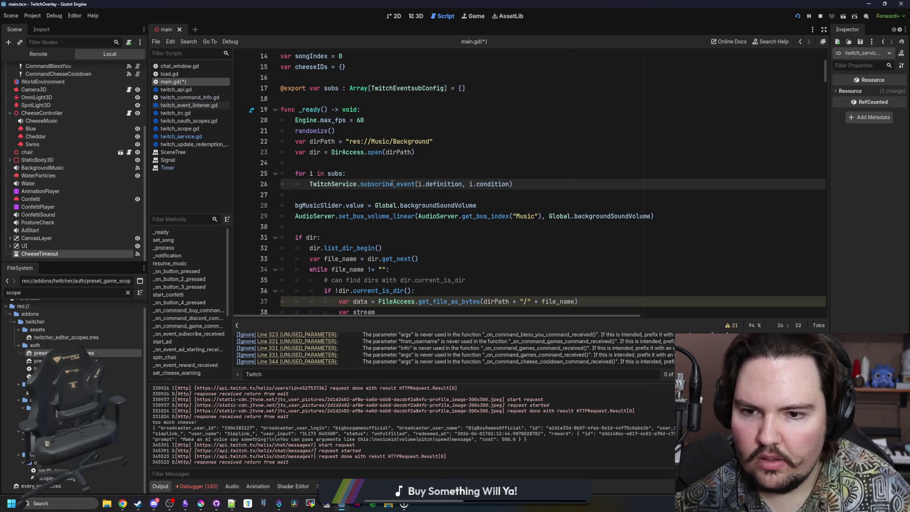
key(ctrl+z)
click(332, 194)
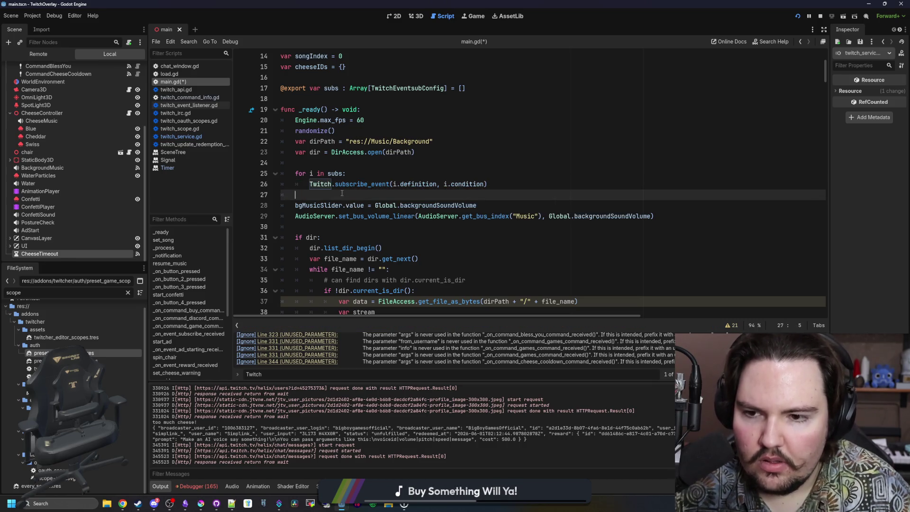
Change the Twitch calls on lines 136 and 140 to TwitchService.
scroll(346, 253, down, 2)
scroll(439, 248, down, 9)
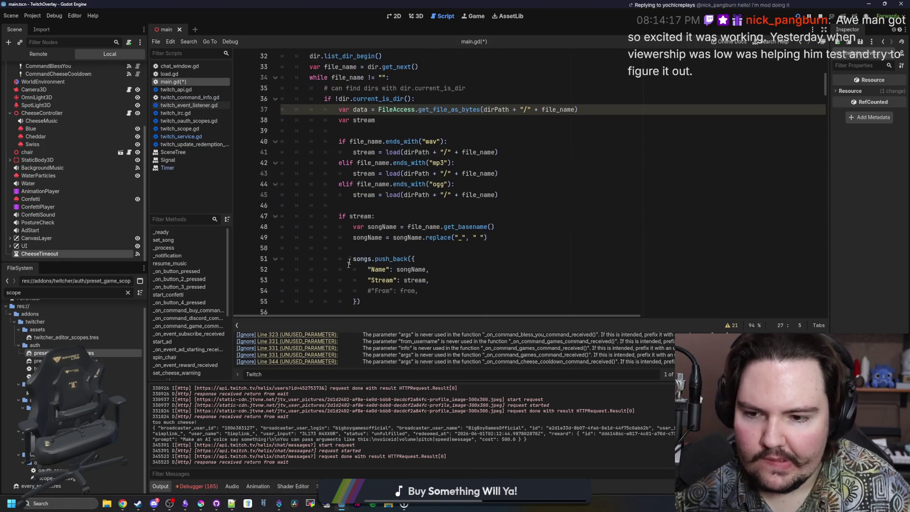
click(295, 374)
key(Return)
click(317, 184)
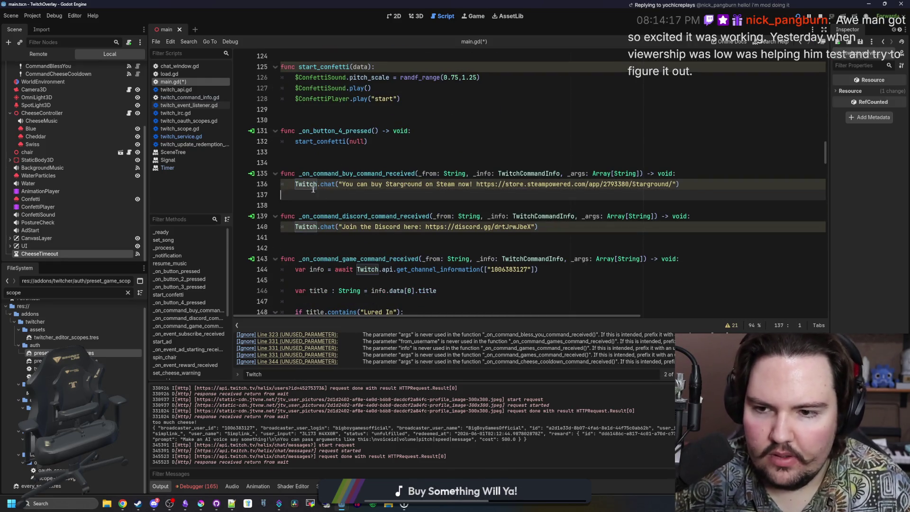
text(Service)
click(305, 226)
text(Service)
click(326, 239)
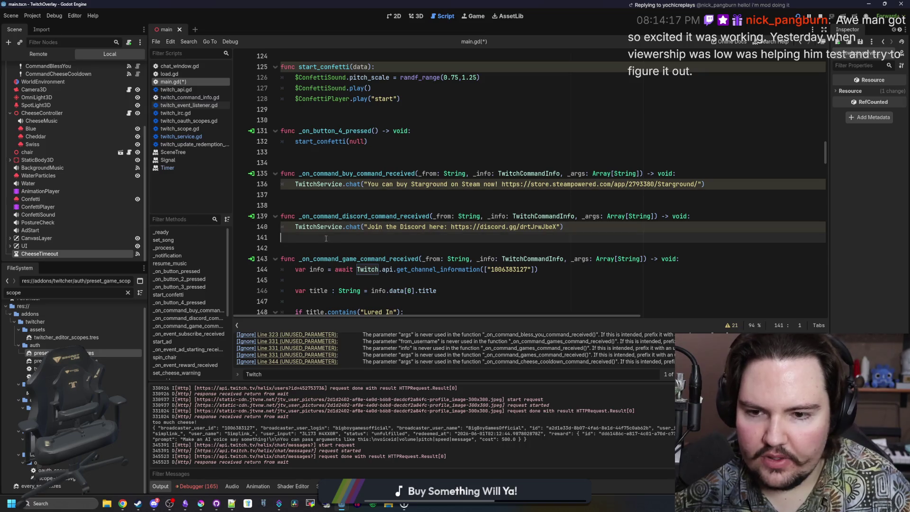
Switch lines 149, 151 and 153 to TwitchService, keeping line 144 as Twitch.
scroll(385, 183, down, 1)
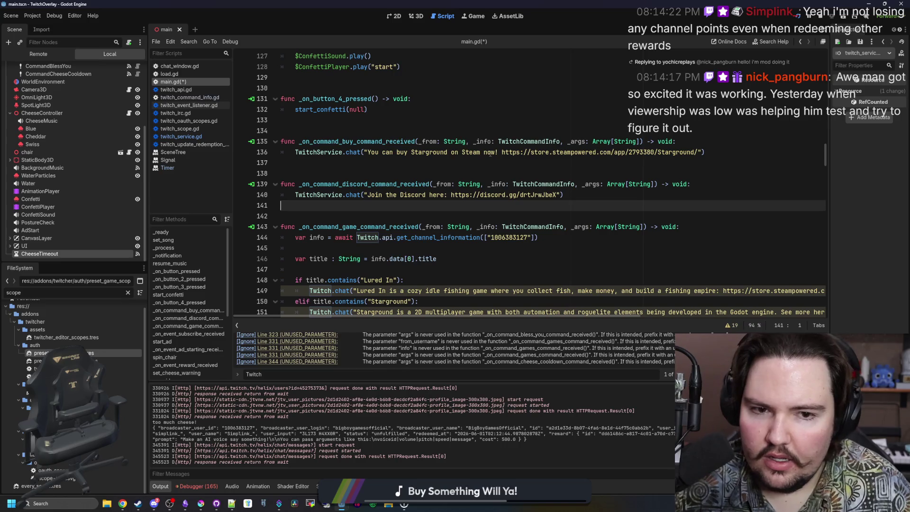
click(379, 237)
text(Service)
scroll(356, 264, down, 2)
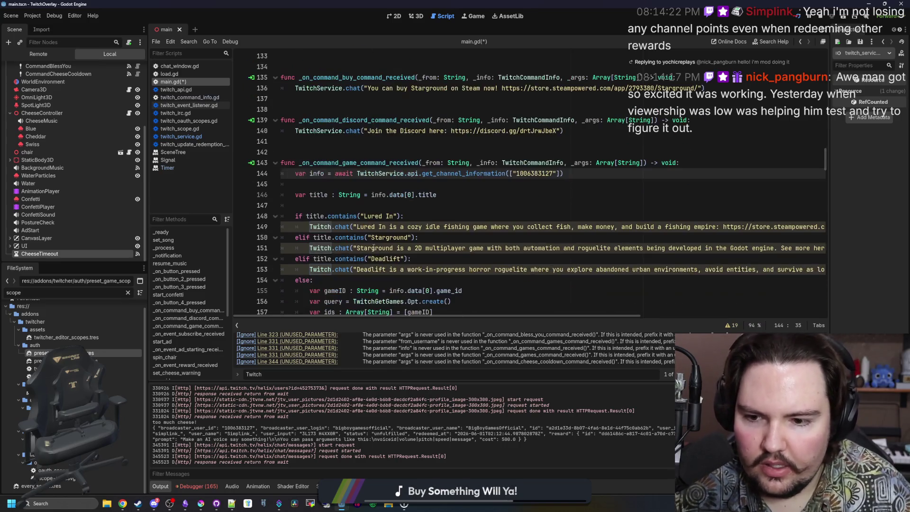
key(ctrl+z)
double_click(319, 226)
text(TwitchService)
double_click(325, 247)
key(ctrl+v)
double_click(320, 269)
key(ctrl+v)
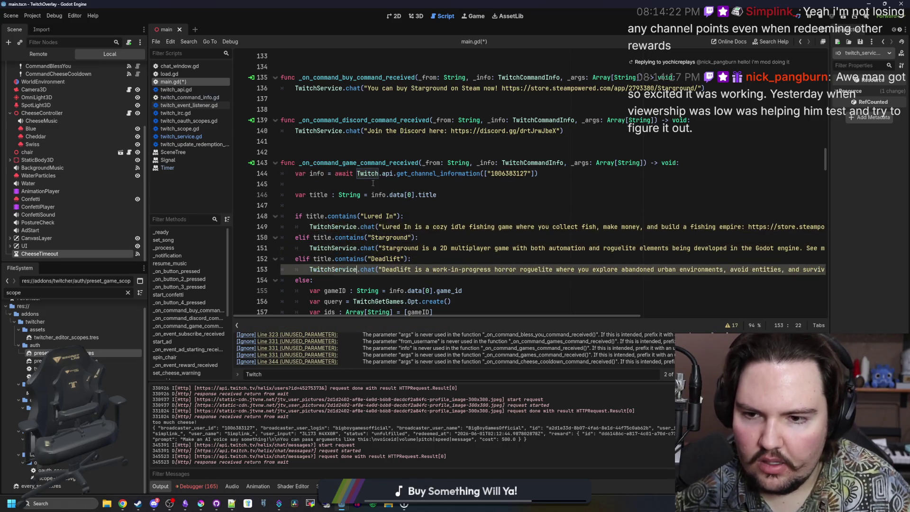
Try TwitchAPI in place of Twitch.api on line 144, then revert it.
click(373, 183)
text(TwitchA)
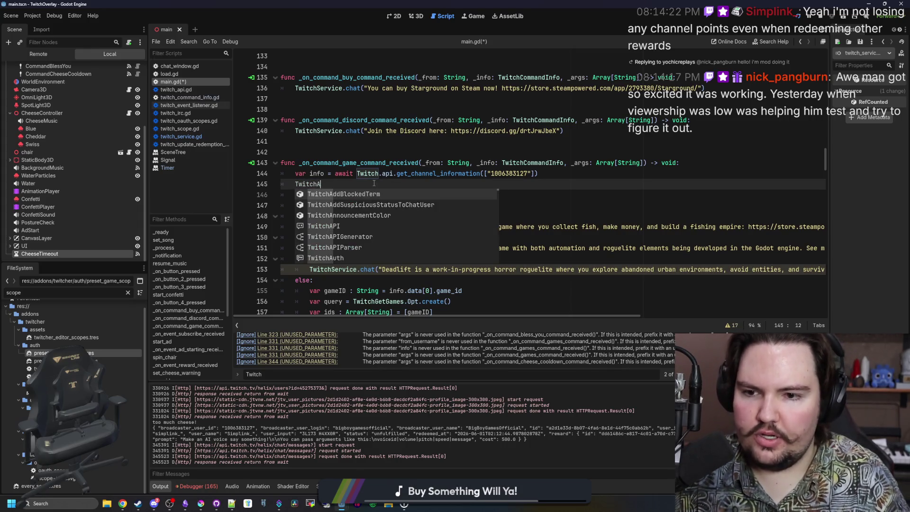
key(ctrl+z)
click(368, 173)
double_click(368, 174)
text(TwitchAPI)
key(Delete)
key(Delete)
key(Delete)
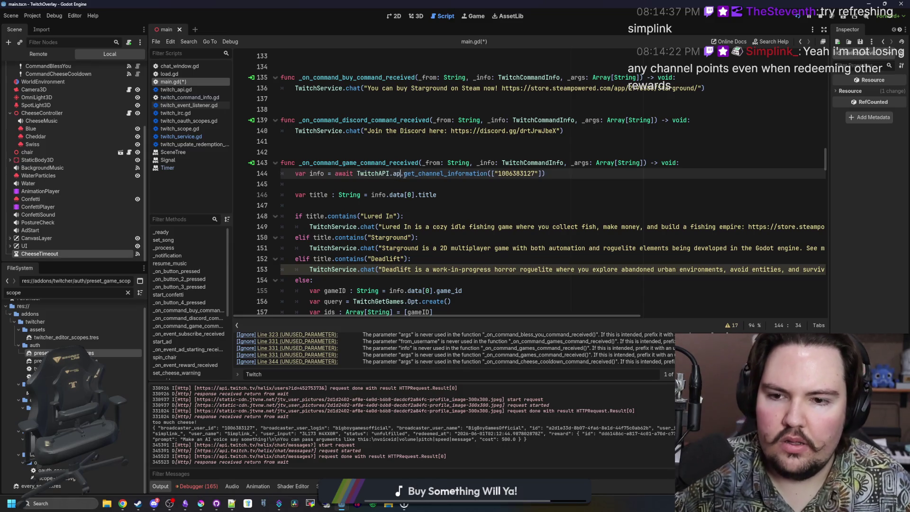
click(398, 183)
key(ctrl+z)
key(ctrl+z)
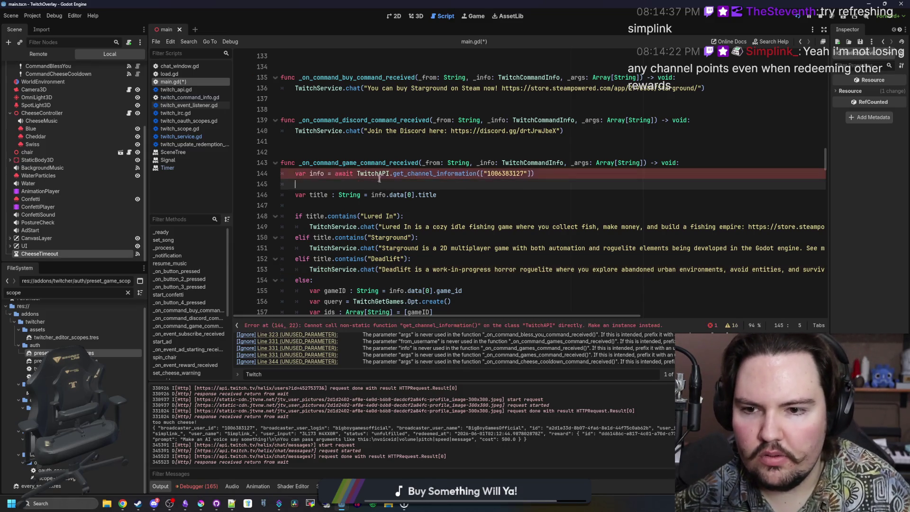
click(389, 184)
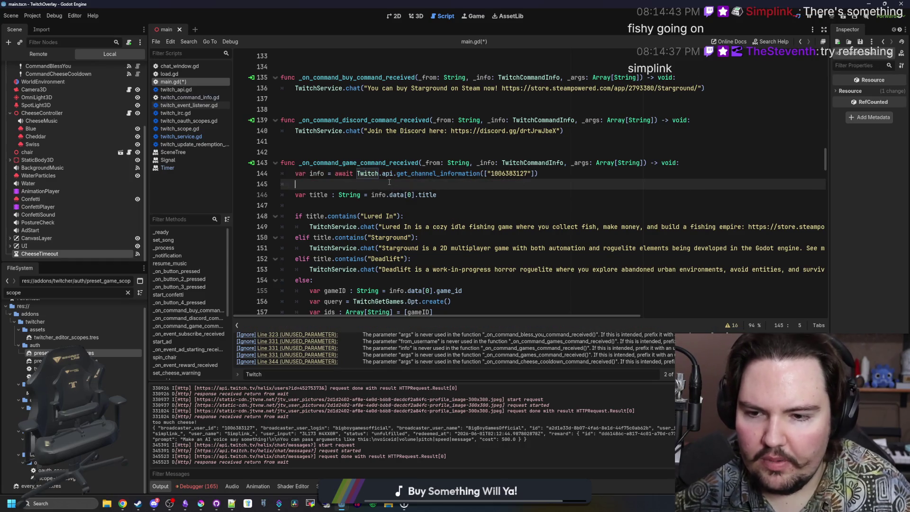
Change the Twitch calls on line 162 and announcement line 173 to TwitchService.
scroll(389, 183, down, 6)
scroll(335, 188, up, 5)
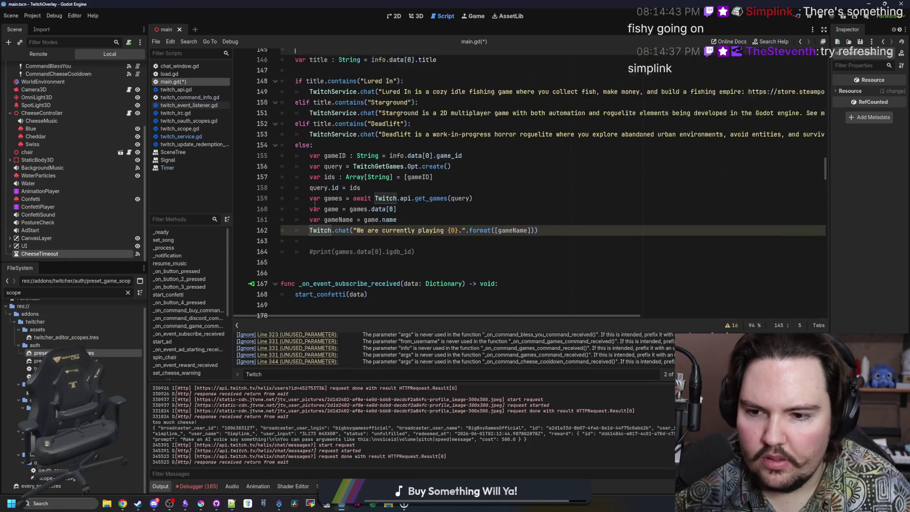
double_click(334, 190)
scroll(327, 194, down, 6)
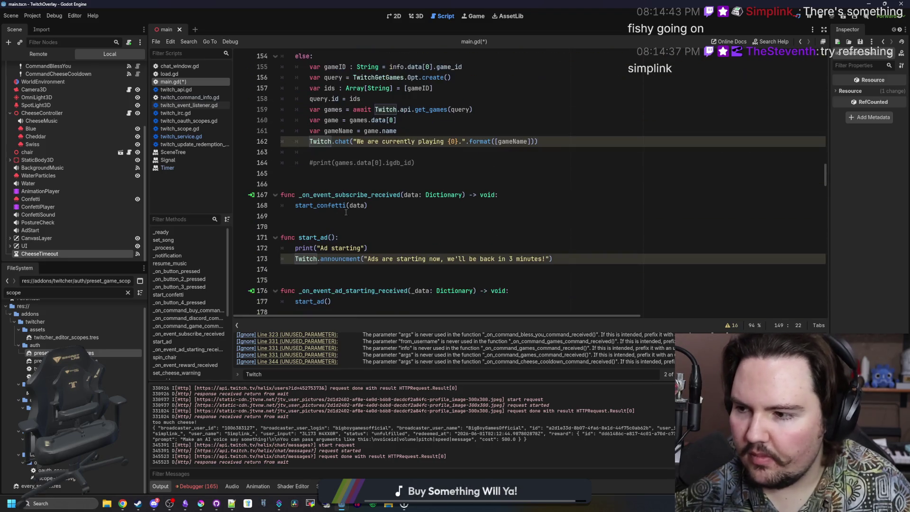
double_click(320, 142)
key(ctrl+v)
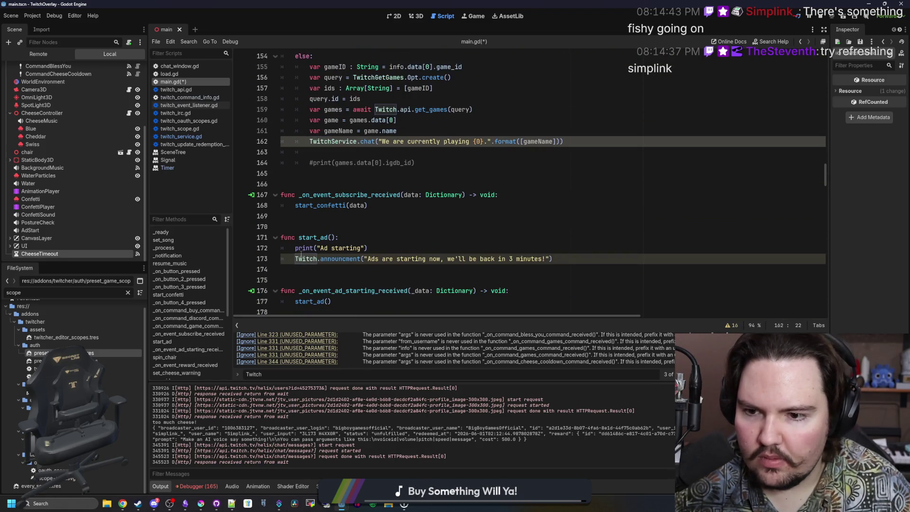
double_click(306, 258)
key(ctrl+v)
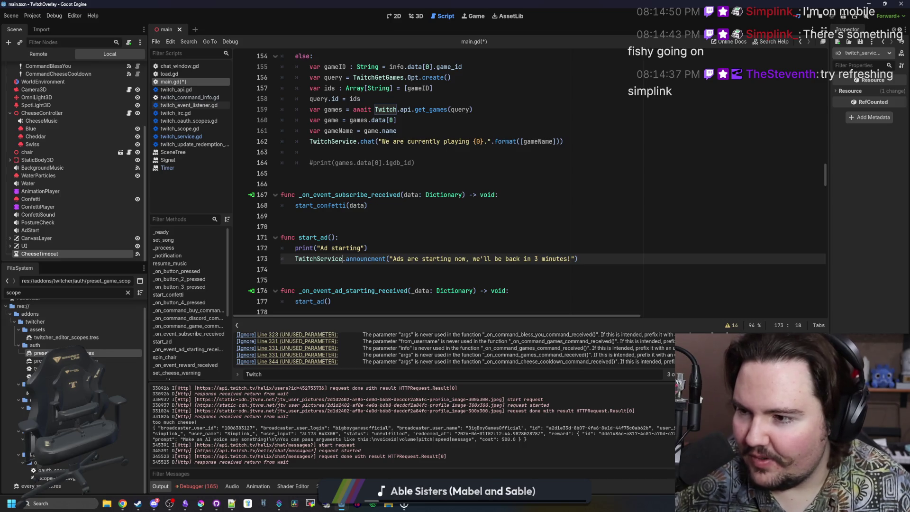
click(361, 236)
Switch the shoutout call on line 275 to TwitchService.
scroll(362, 234, down, 10)
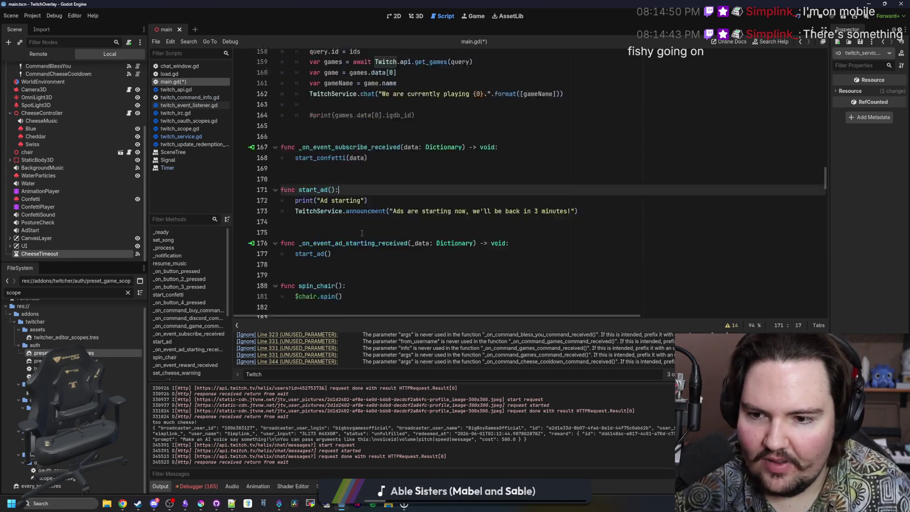
scroll(361, 234, down, 3)
scroll(369, 223, up, 4)
click(375, 216)
scroll(375, 216, down, 5)
scroll(375, 214, down, 18)
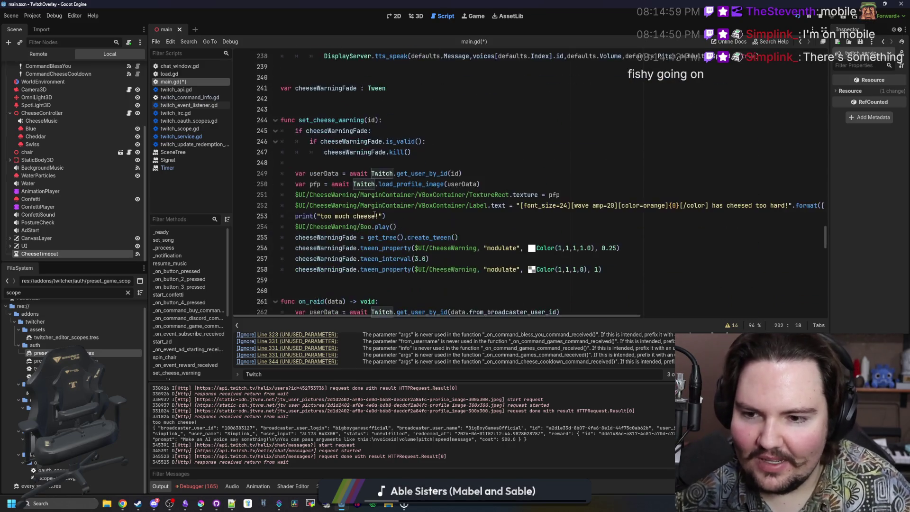
click(309, 223)
double_click(308, 223)
text(TwitchService.shoutout(userData)
click(327, 216)
Step through the remaining Twitch matches down to line 249.
scroll(332, 216, down, 12)
scroll(351, 214, down, 10)
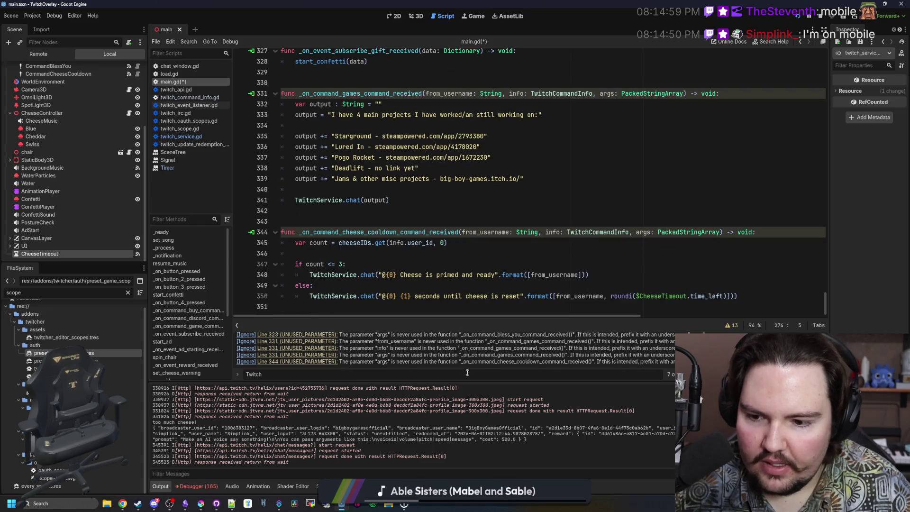
click(467, 372)
key(Return)
key(Return)
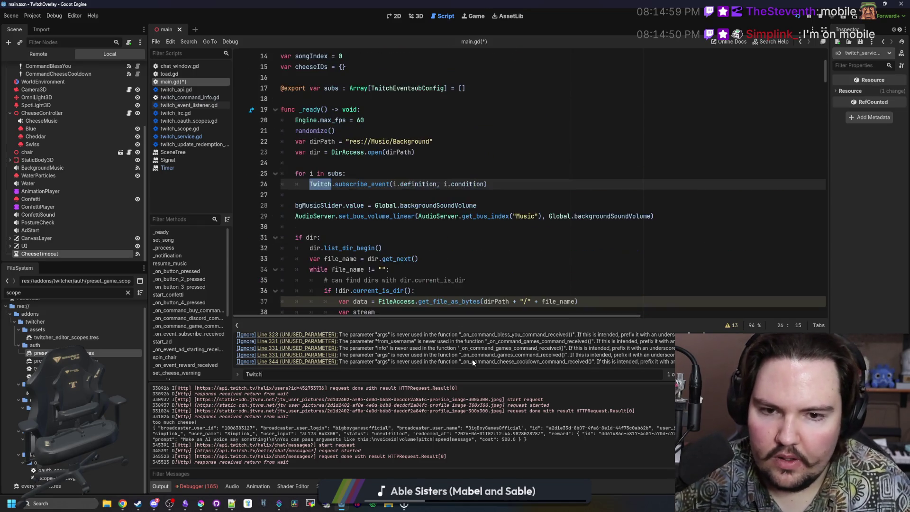
key(Return)
key(Return)
key(Return)
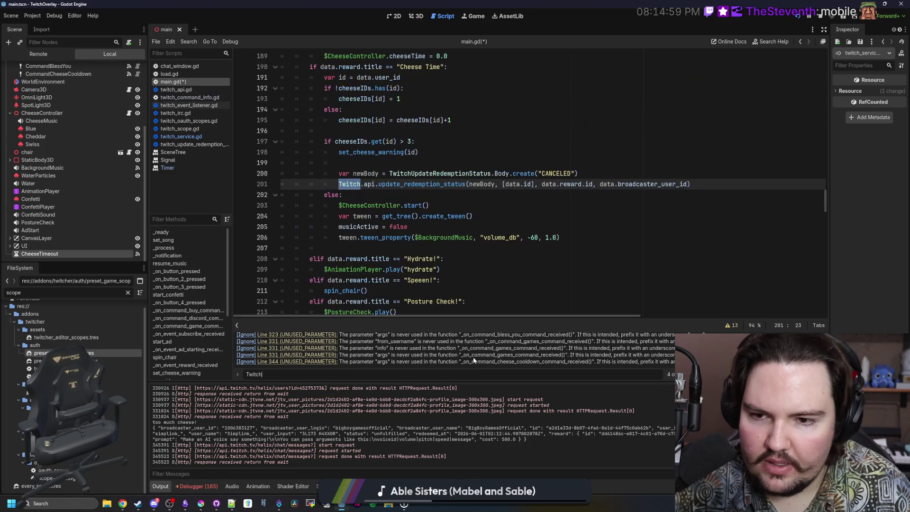
key(Return)
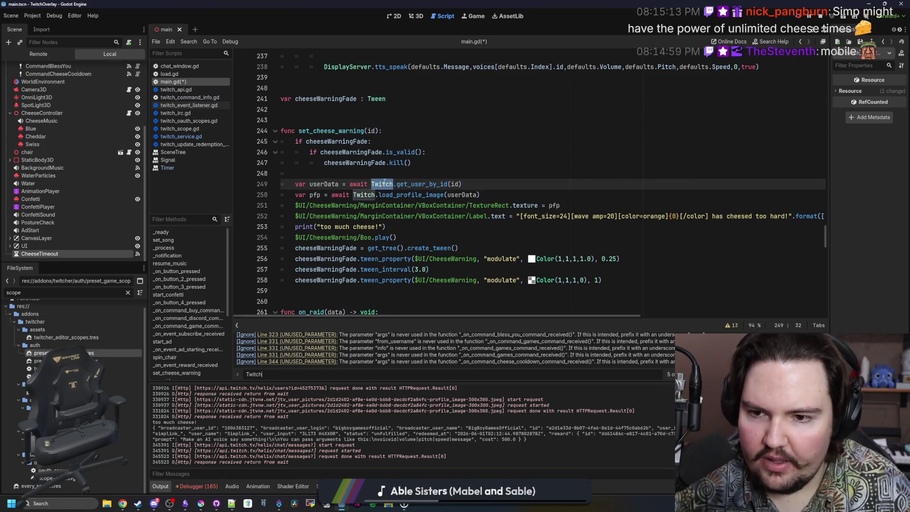
click(386, 176)
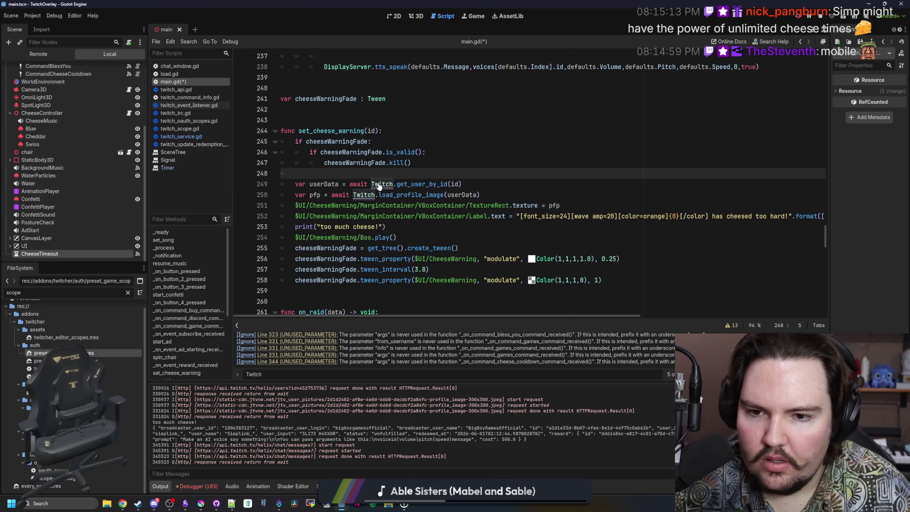
Scroll to the end of main.gd and save the script.
scroll(389, 185, down, 20)
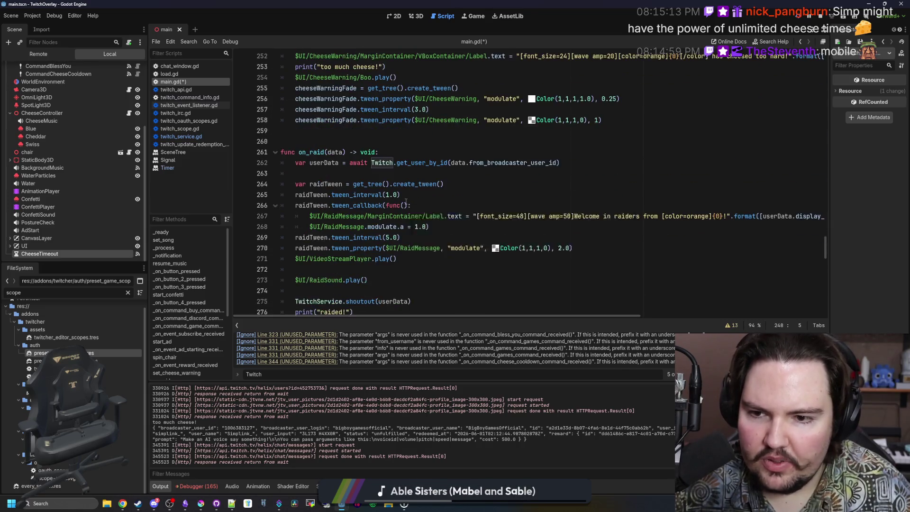
scroll(406, 201, down, 8)
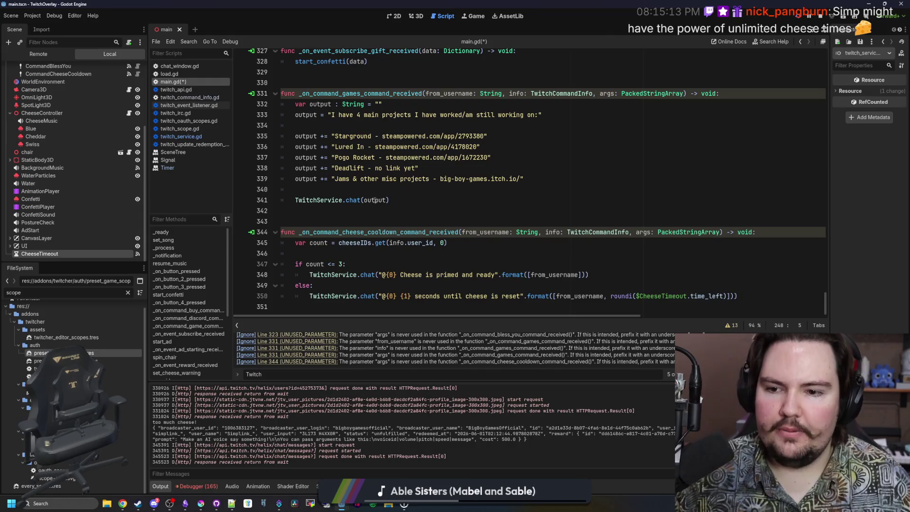
click(354, 219)
key(ctrl+s)
click(353, 214)
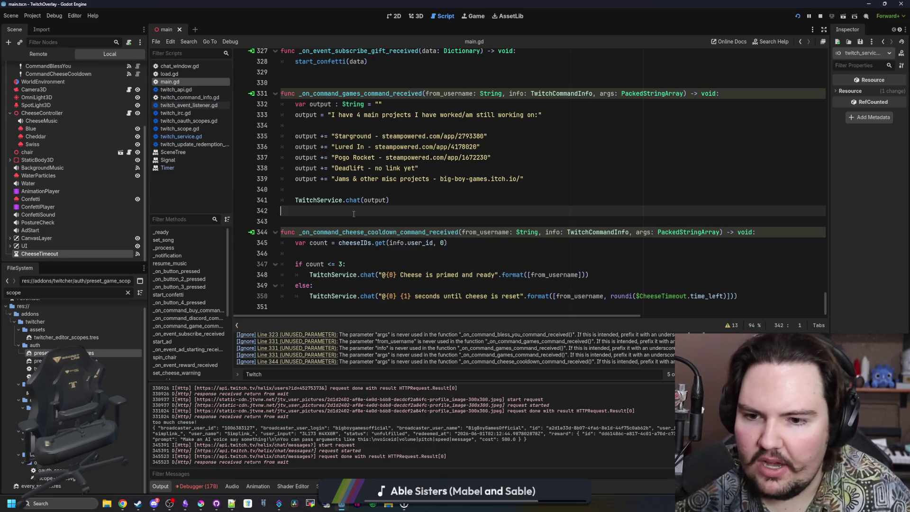
Scroll up to start_ad() and place the caret at the end of its declaration.
click(449, 247)
scroll(407, 247, up, 8)
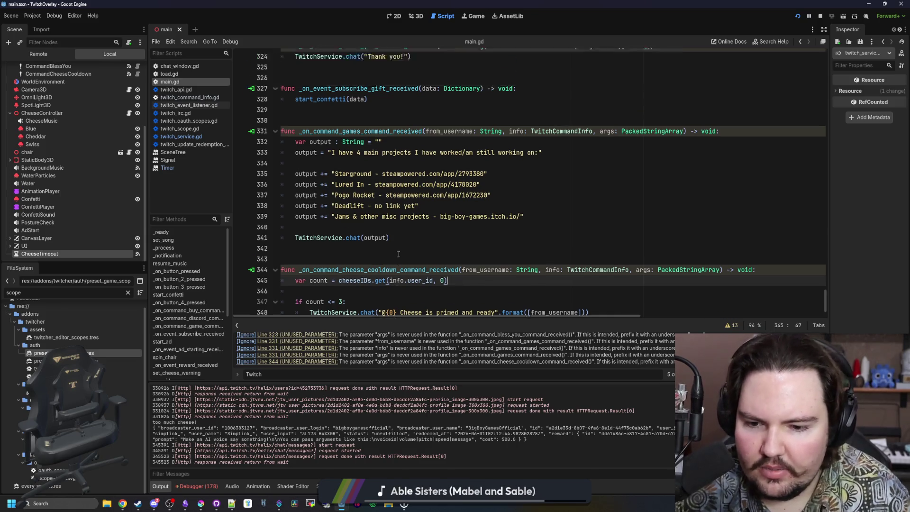
scroll(405, 246, up, 20)
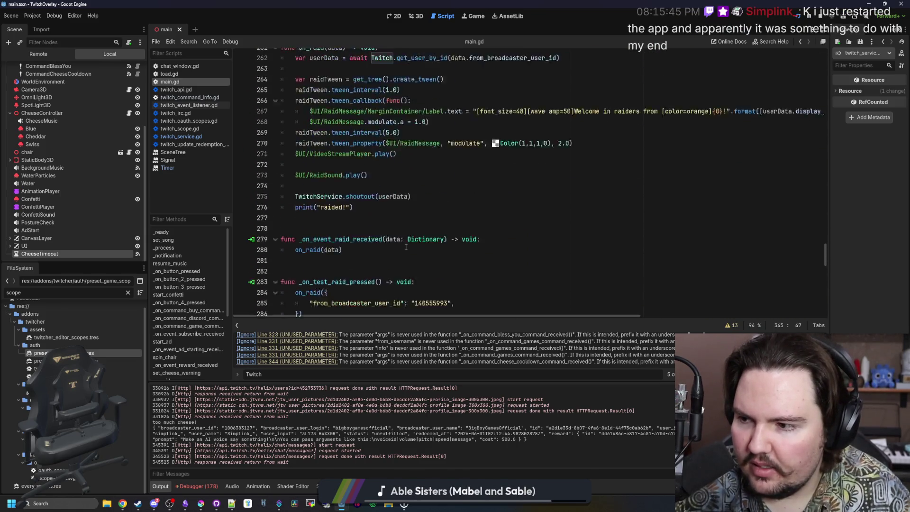
scroll(410, 243, up, 16)
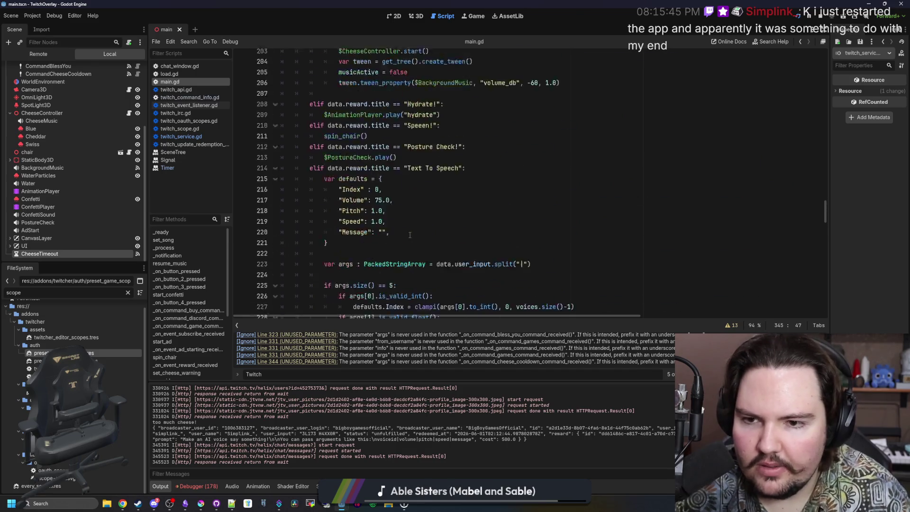
scroll(410, 235, up, 11)
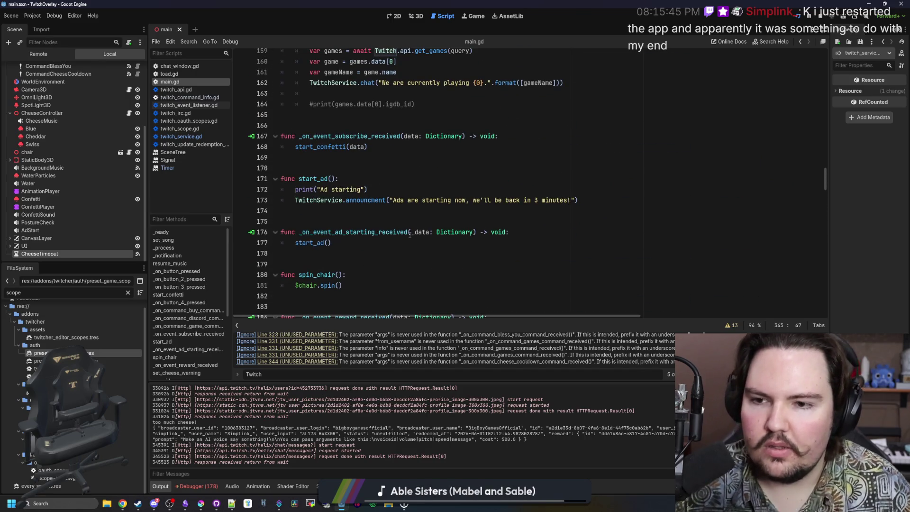
scroll(410, 236, up, 6)
scroll(410, 235, down, 5)
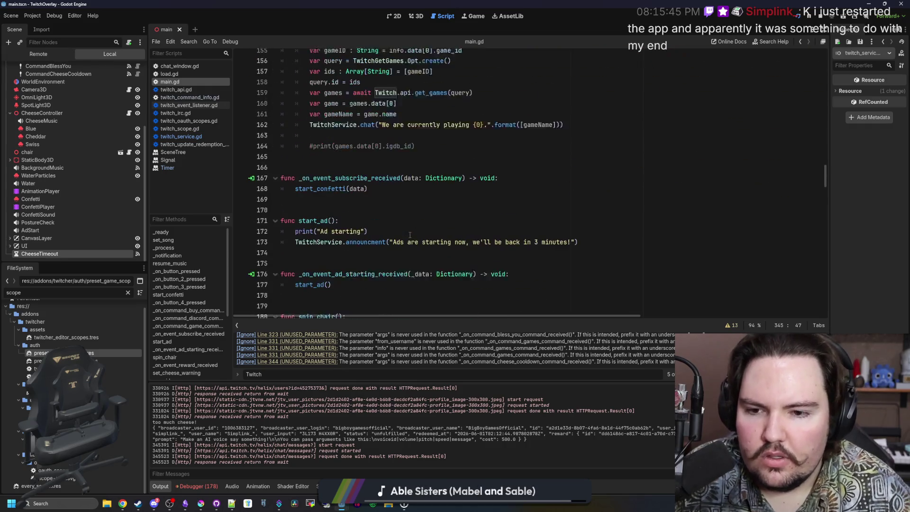
click(365, 219)
click(360, 214)
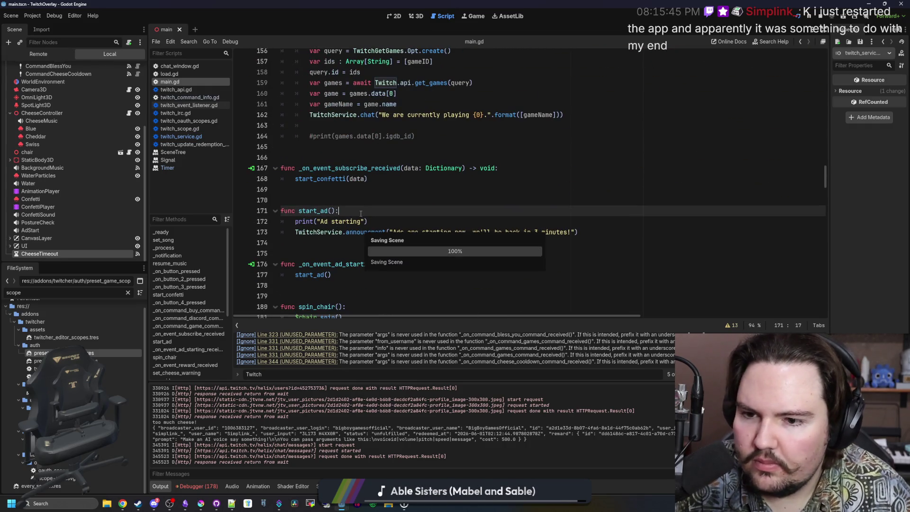
click(368, 221)
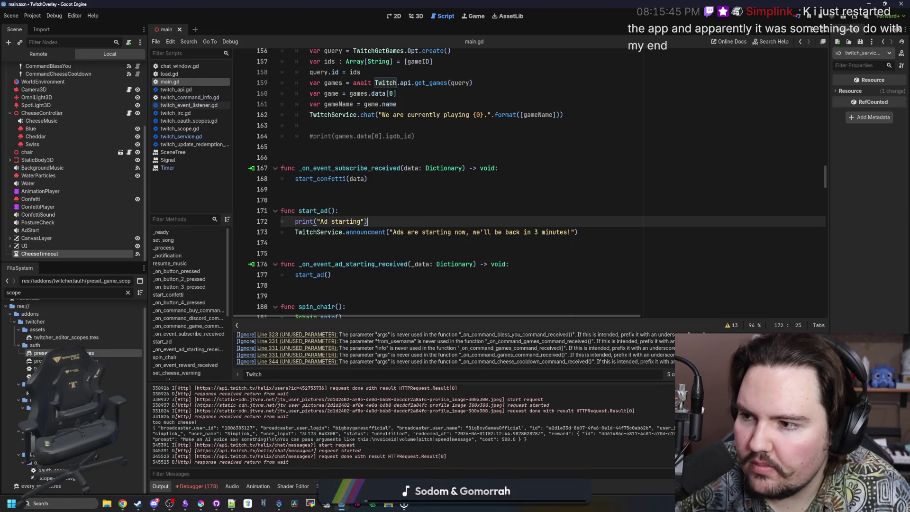
click(483, 199)
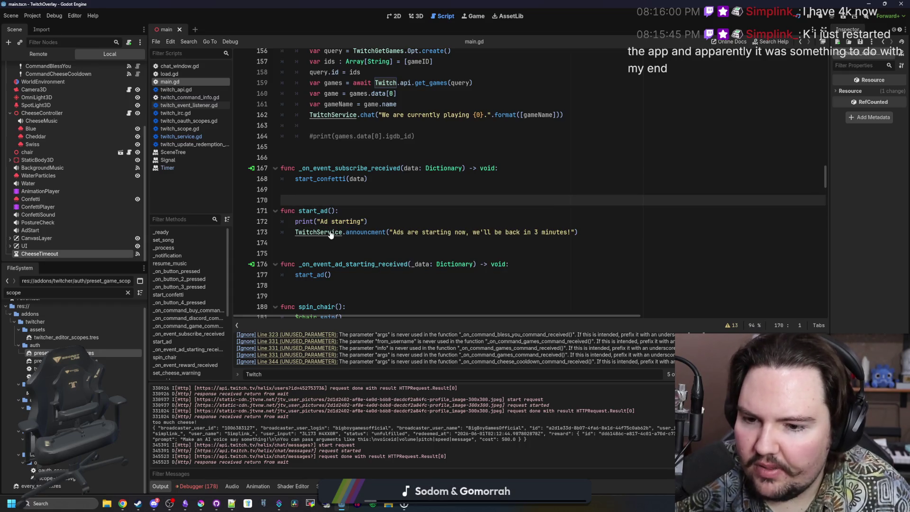
click(393, 210)
Add a new first line in start_ad, trying TwitchService and Twitch member completions.
key(Return)
text(TwitchServce)
key(BackSpace)
key(BackSpace)
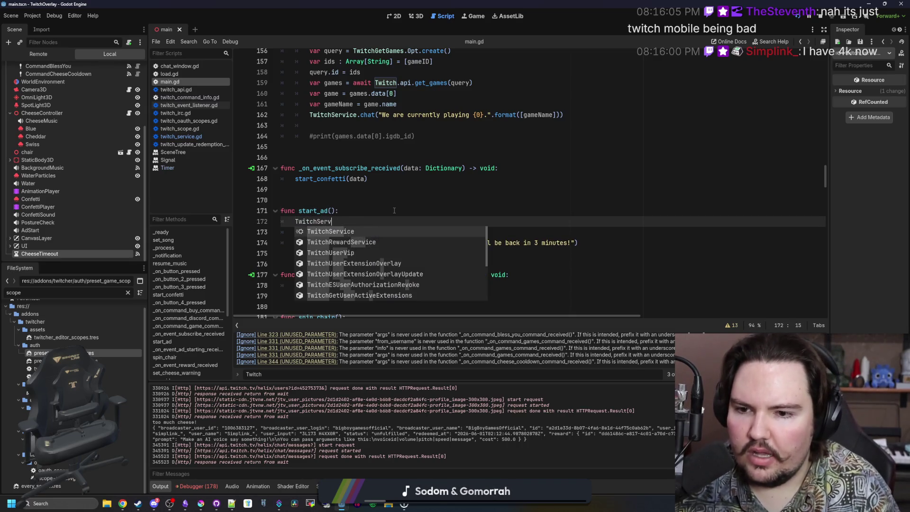
key(Return)
text(.)
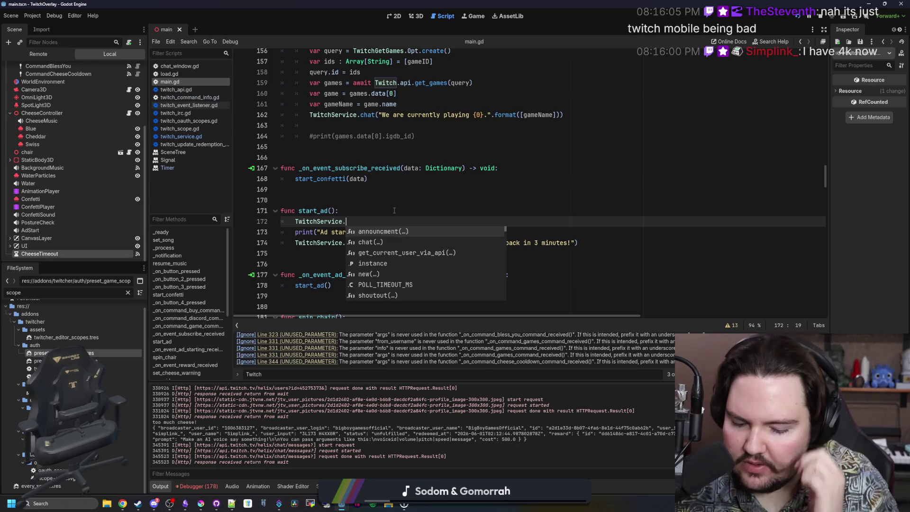
text(get_)
key(BackSpace)
key(BackSpace)
key(BackSpace)
text(sched)
key(BackSpace)
key(BackSpace)
key(BackSpace)
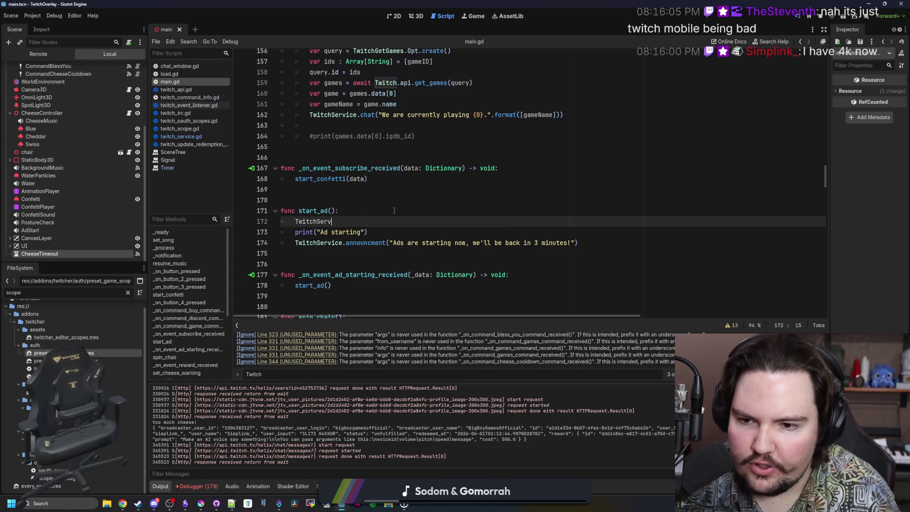
text(.sc)
key(Escape)
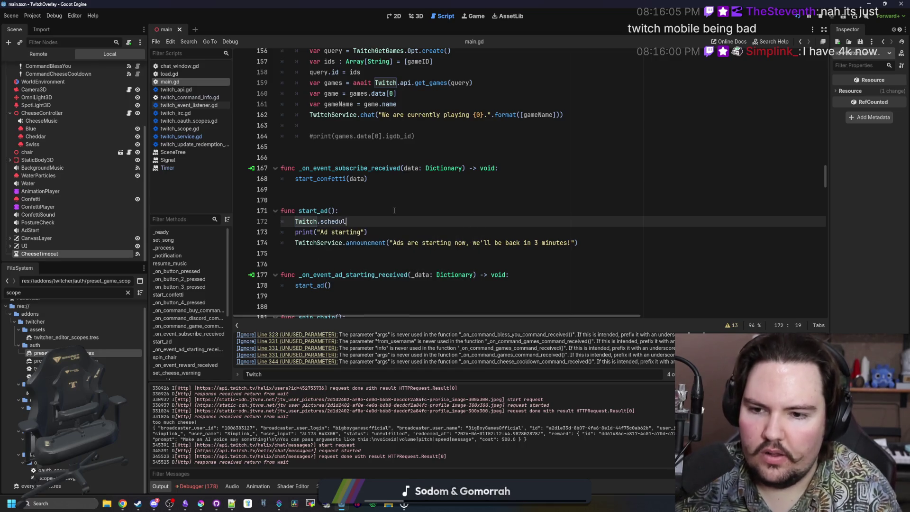
text(sc)
key(BackSpace)
key(BackSpace)
text(S)
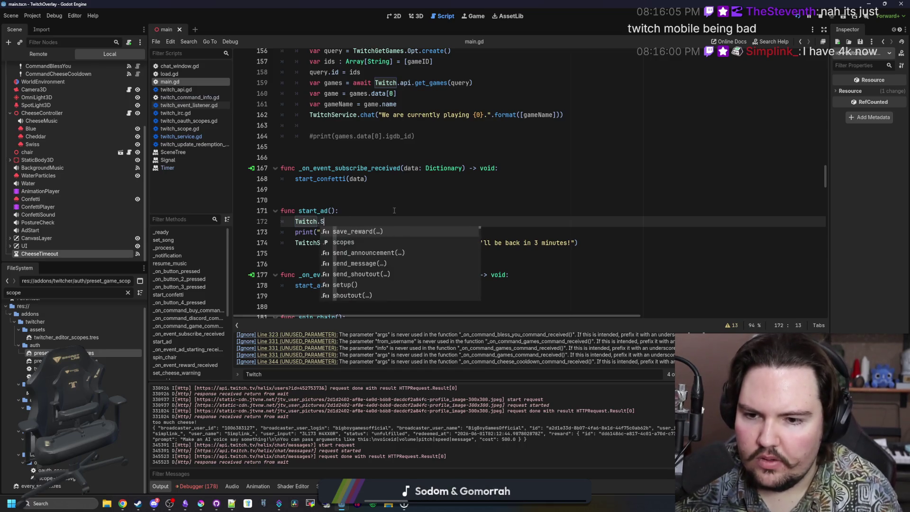
key(BackSpace)
key(BackSpace)
text(Service.)
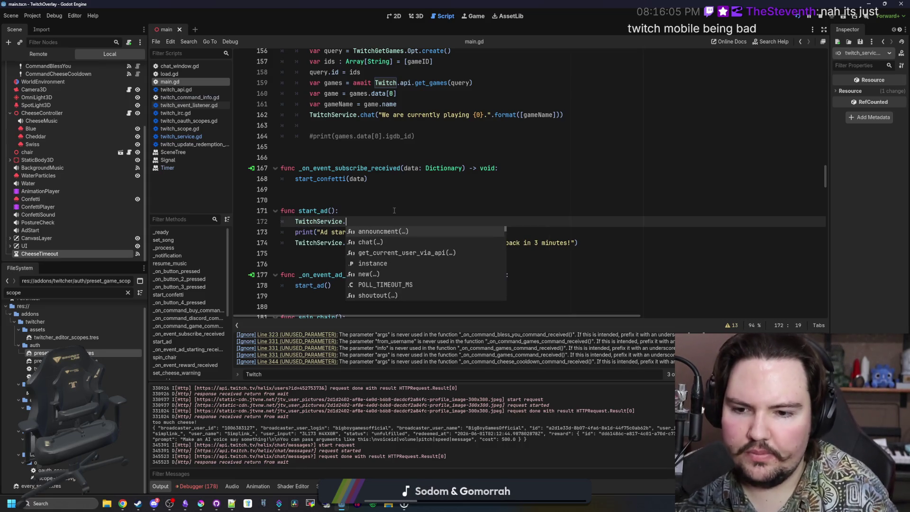
text(add)
key(BackSpace)
key(BackSpace)
key(BackSpace)
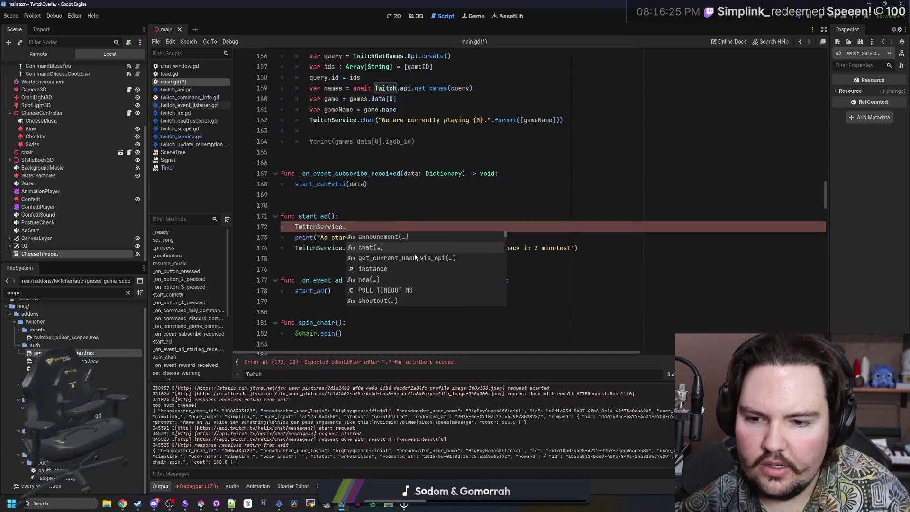
Write Twitch.api.get_ad_schedule() on line 172 and open its definition in twitch_api.gd.
scroll(416, 257, down, 2)
scroll(415, 254, down, 6)
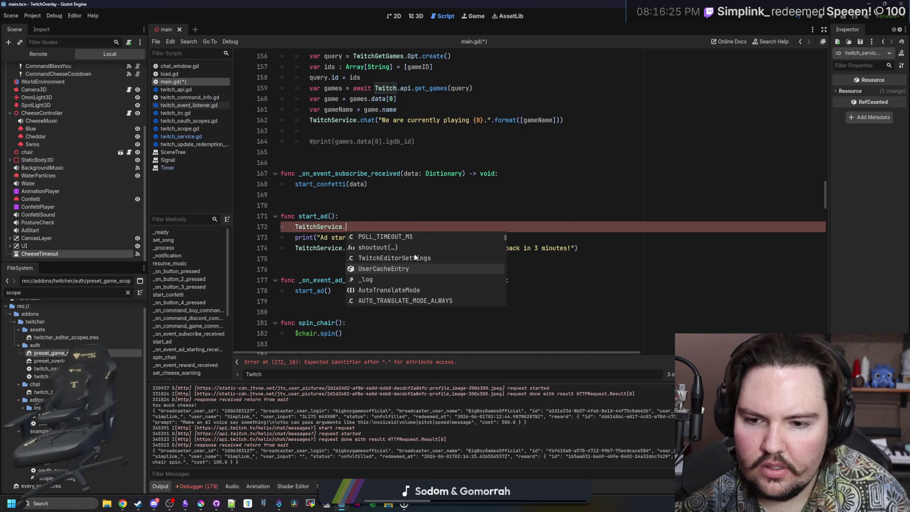
scroll(415, 256, down, 10)
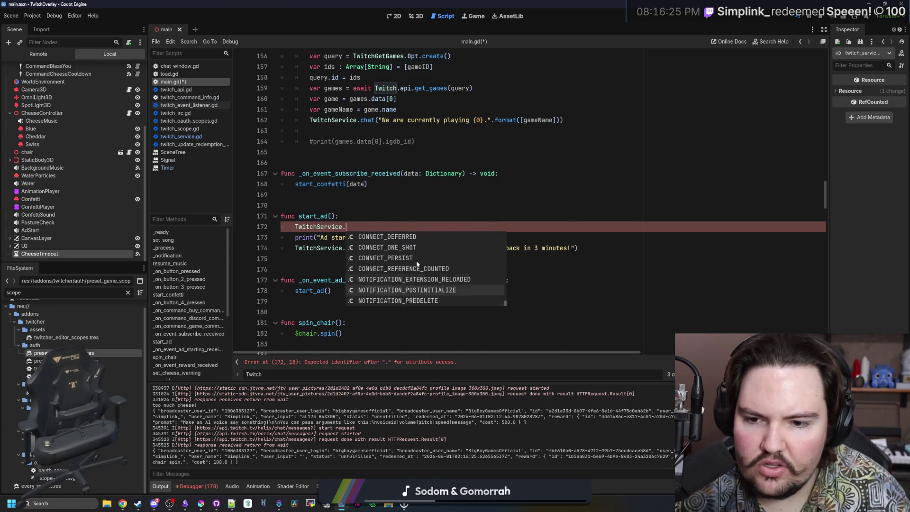
drag(347, 226, 293, 227)
text(Tw)
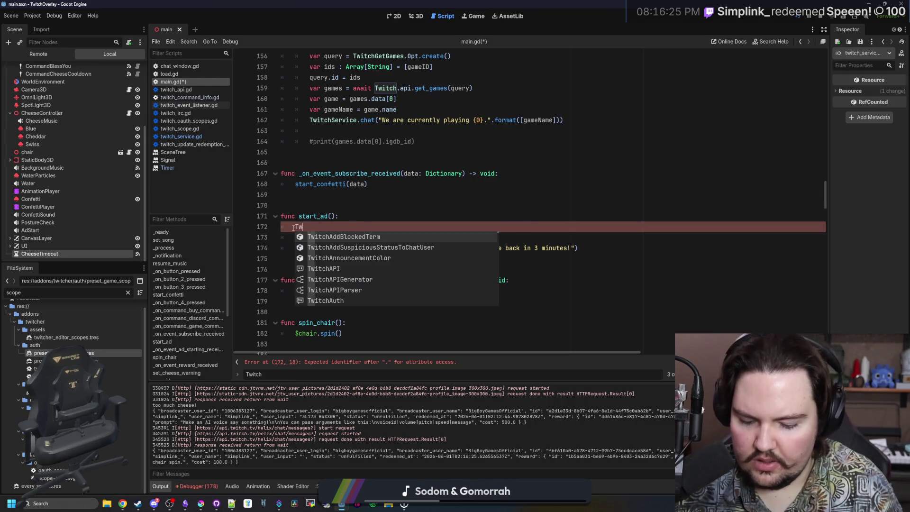
text(itch.api.get_ad)
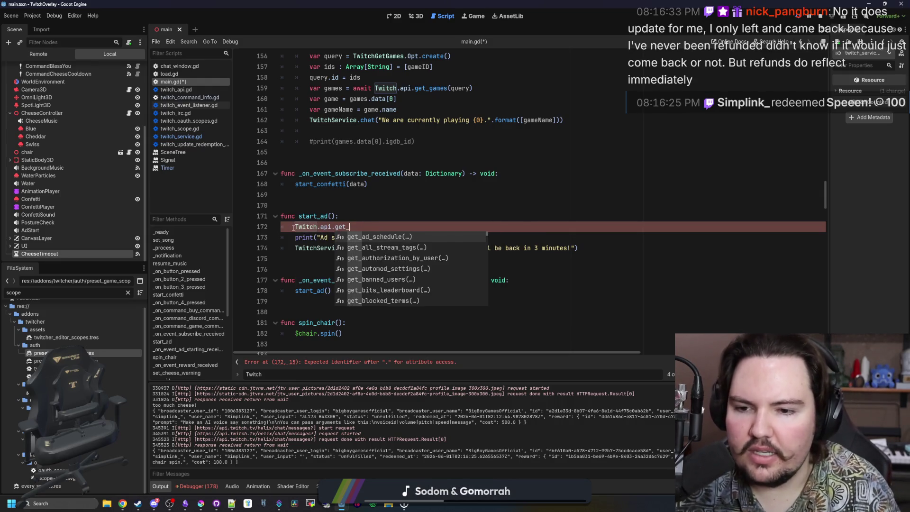
key(Return)
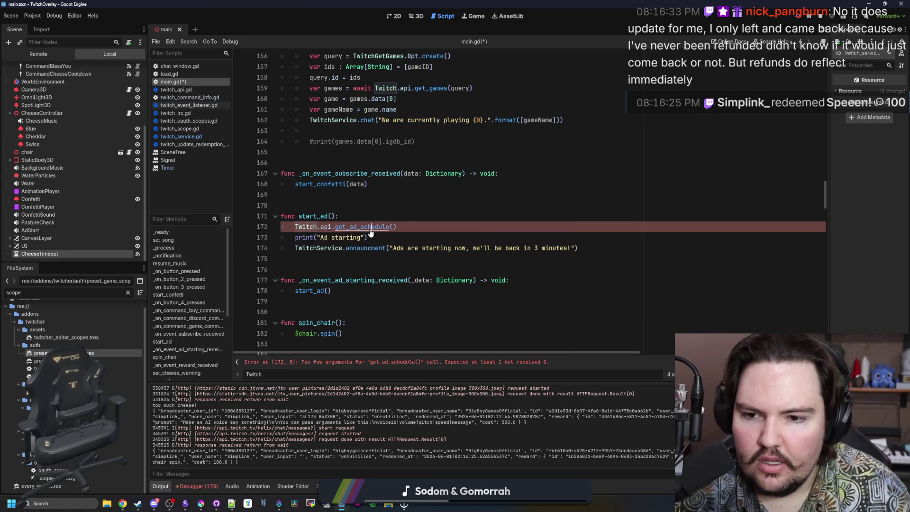
ctrl+click(365, 227)
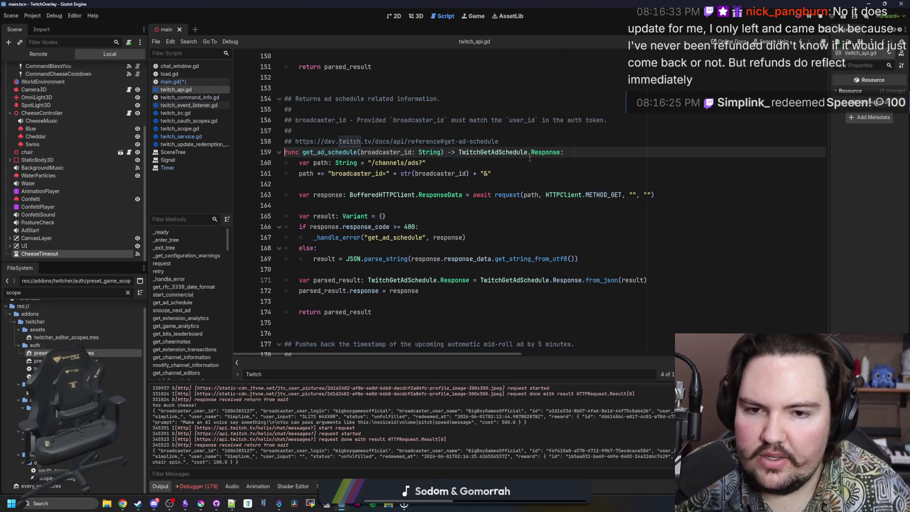
Inspect the TwitchGetAdSchedule.Response class, then return to the get_ad_schedule definition.
ctrl+click(549, 153)
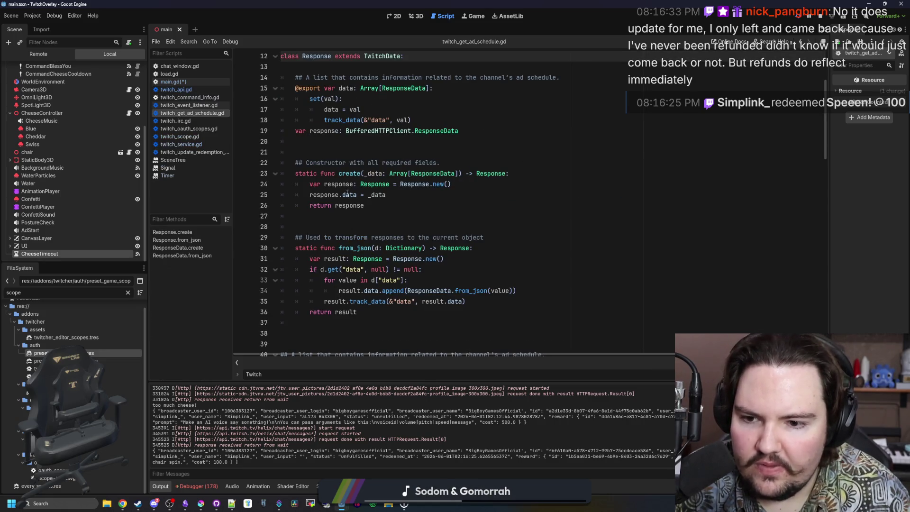
scroll(367, 171, down, 3)
key(ctrl+Home)
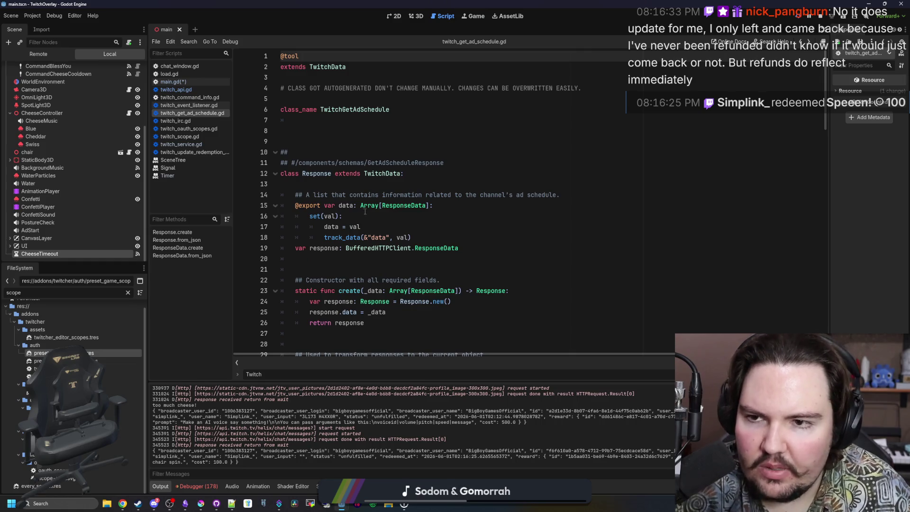
key(alt+Left)
key(alt+Left)
click(384, 202)
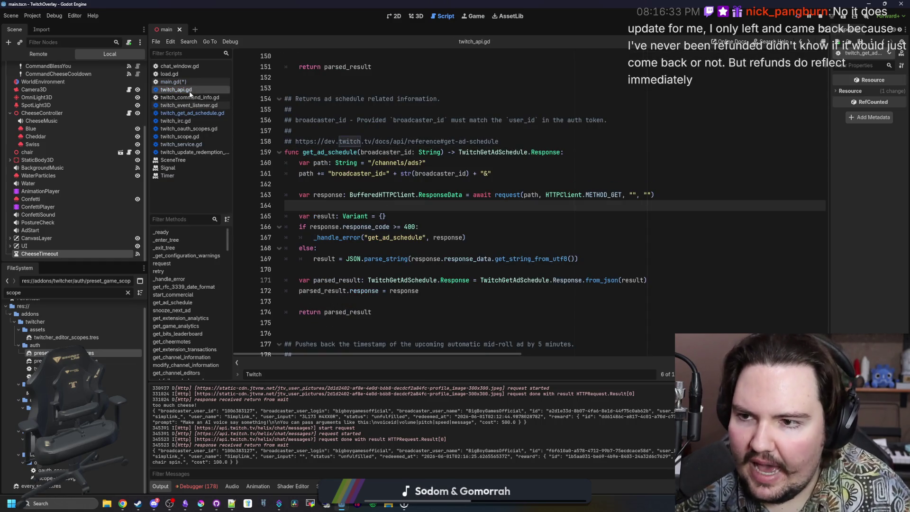
Back in main.gd, delete the get_ad_schedule call line from start_ad.
click(193, 83)
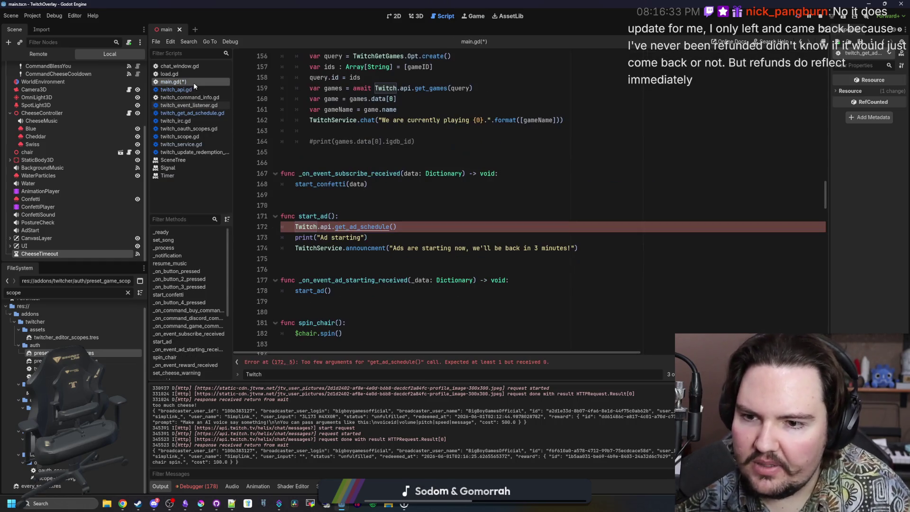
click(428, 229)
triple_click(414, 227)
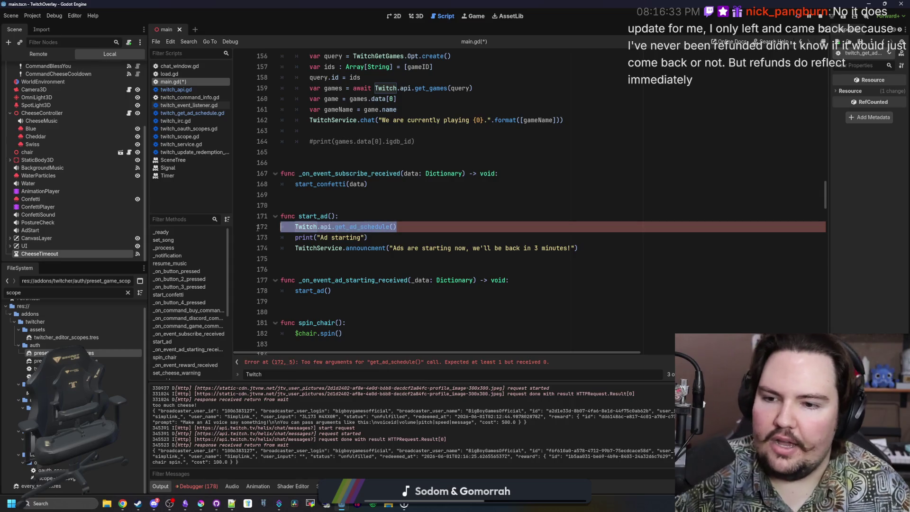
key(BackSpace)
click(328, 194)
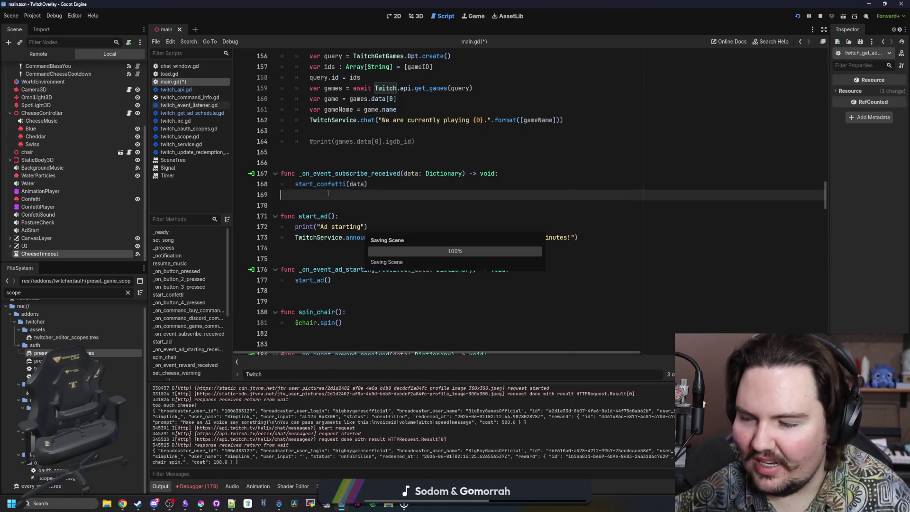